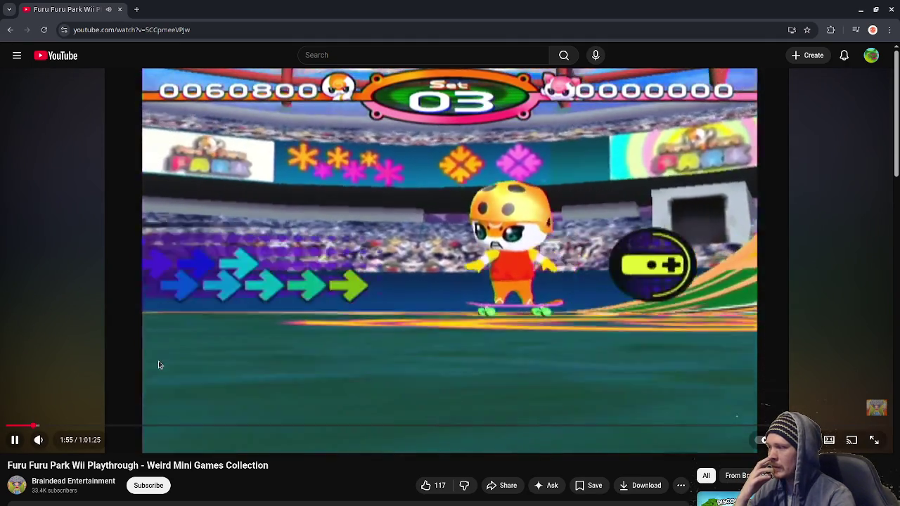
Play the Furu Furu Park video at 2x, skip ahead to about 5:52, then switch to stream_notes.txt.
mouse_move(159, 360)
left_mouse_down()
mouse_move(177, 367)
mouse_move(197, 353)
mouse_move(120, 386)
left_mouse_up()
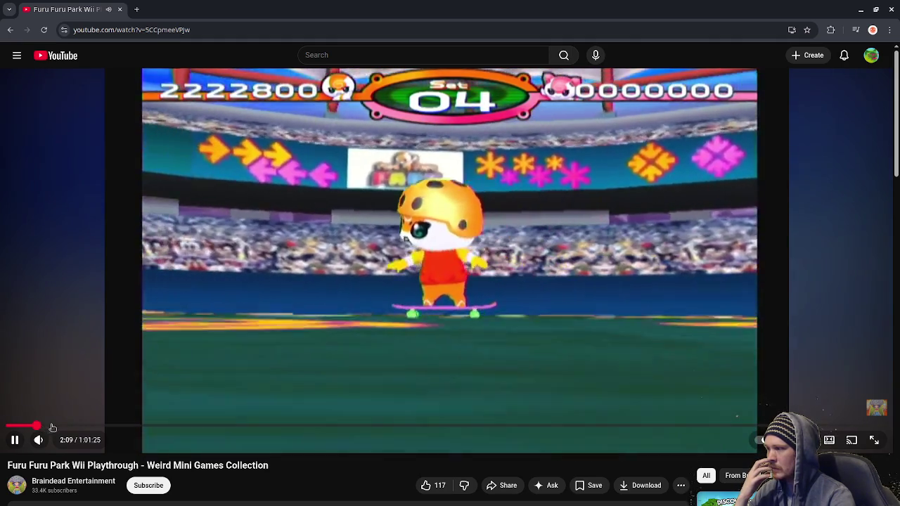
left_click_drag(52, 428, 57, 427)
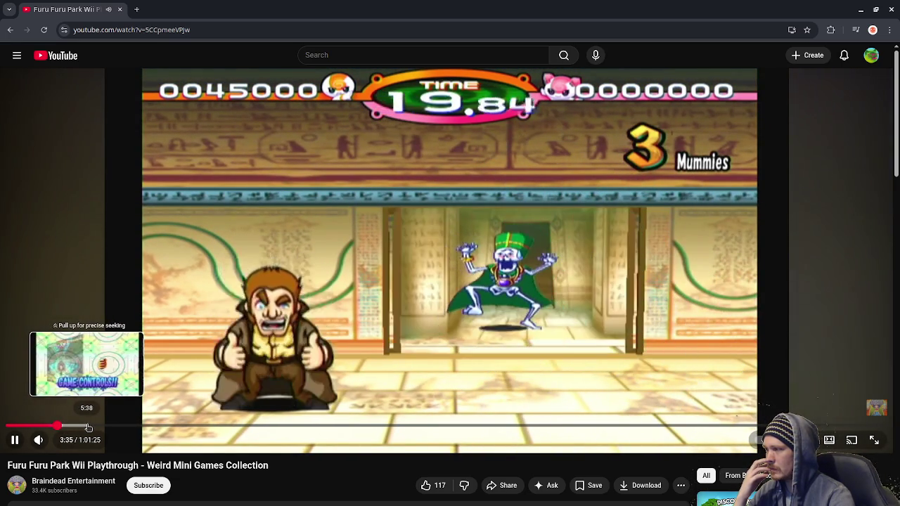
left_click(90, 427)
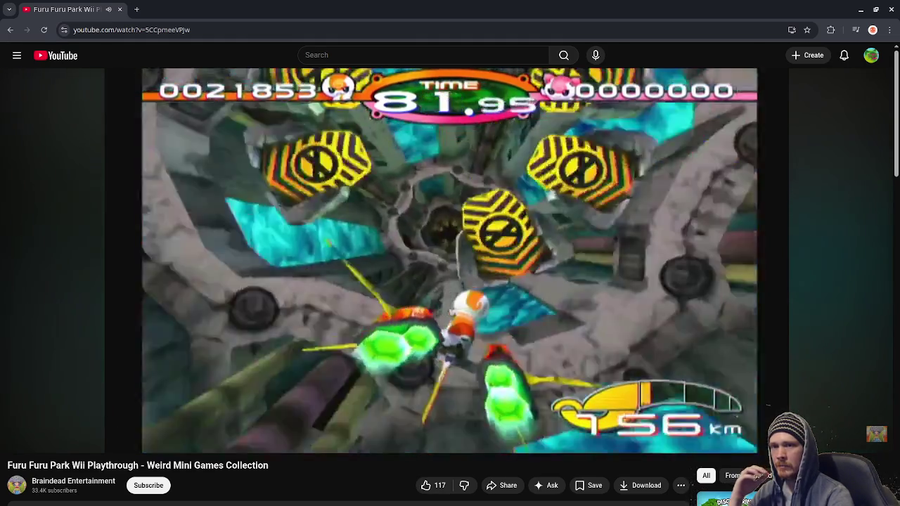
key("alt+Tab")
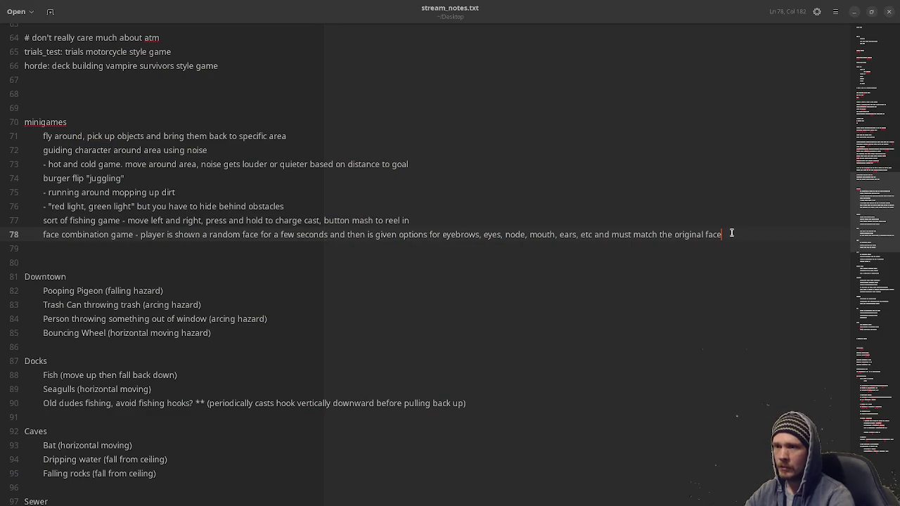
Add 'tube runner' as a new line in the minigames list, then minimize the editor.
key("Return")
type("tube runner")
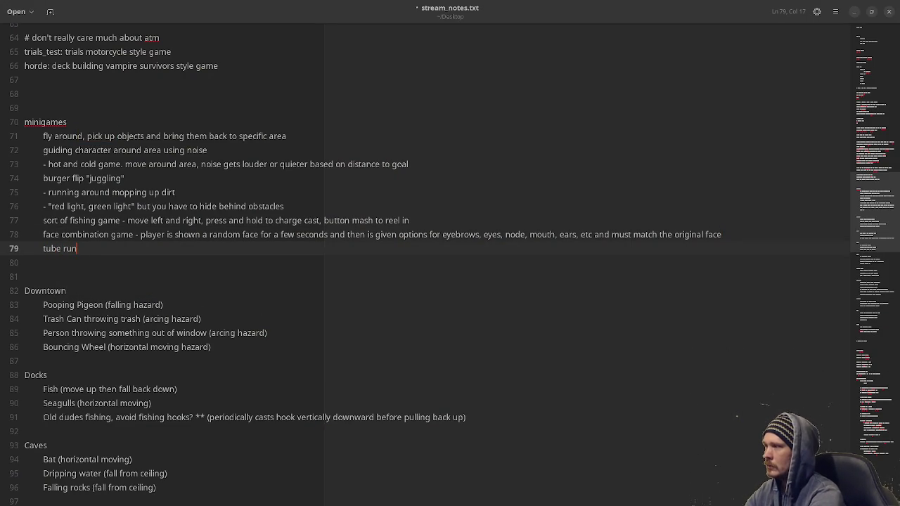
left_click(855, 12)
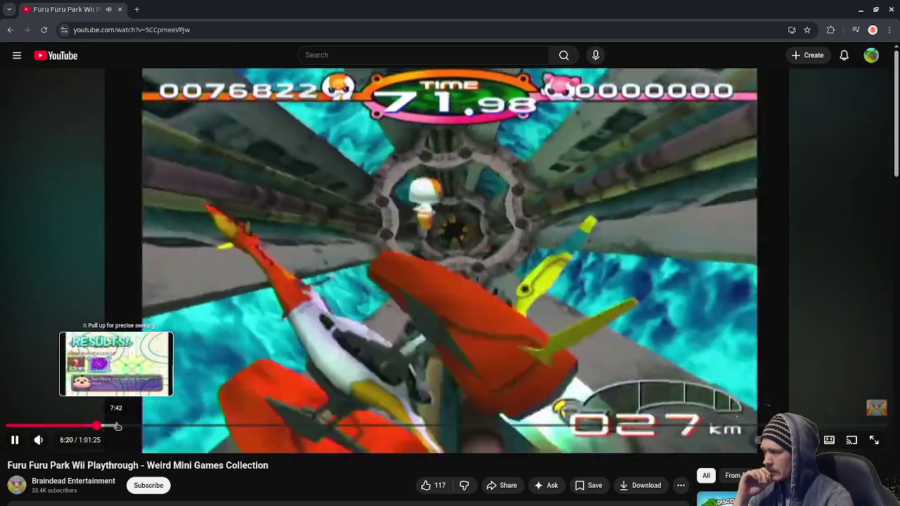
Skip the Furu Furu Park video ahead through 7:56, 8:37 and 11:25 to about 12:30.
left_click(118, 426)
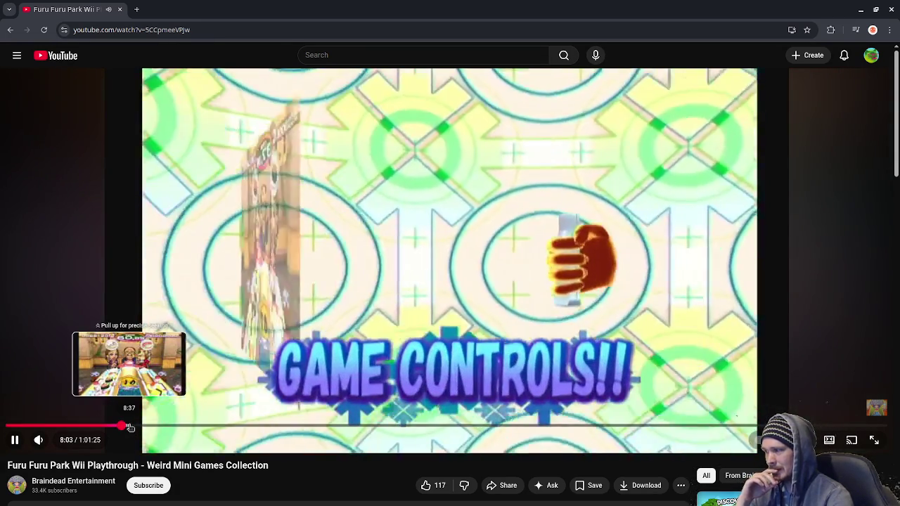
left_click(130, 427)
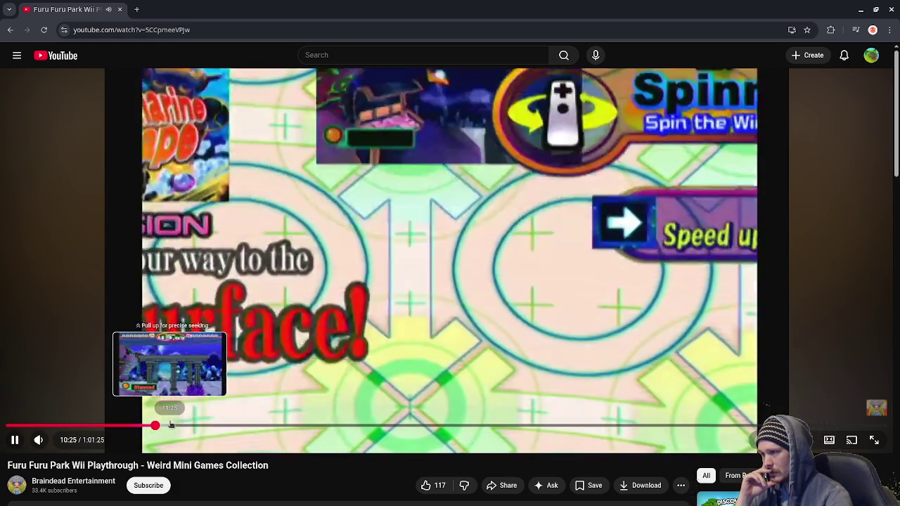
left_click(170, 425)
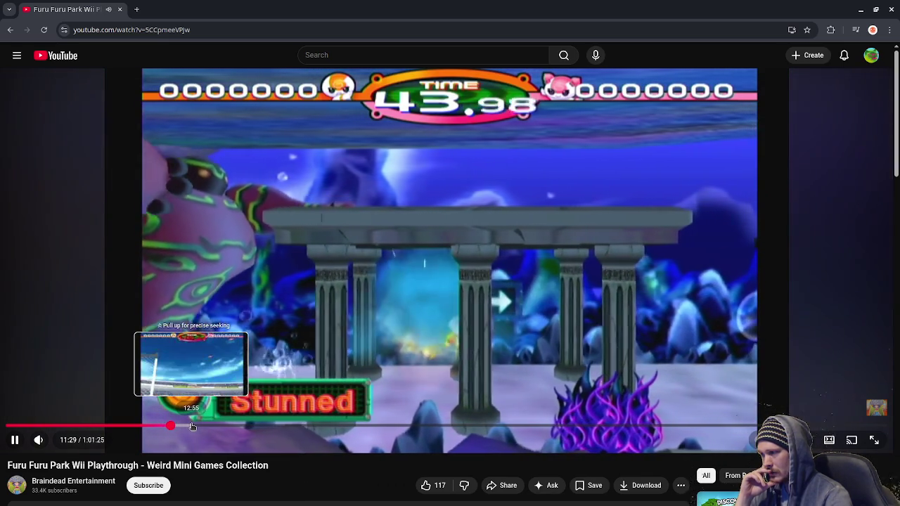
left_click(186, 426)
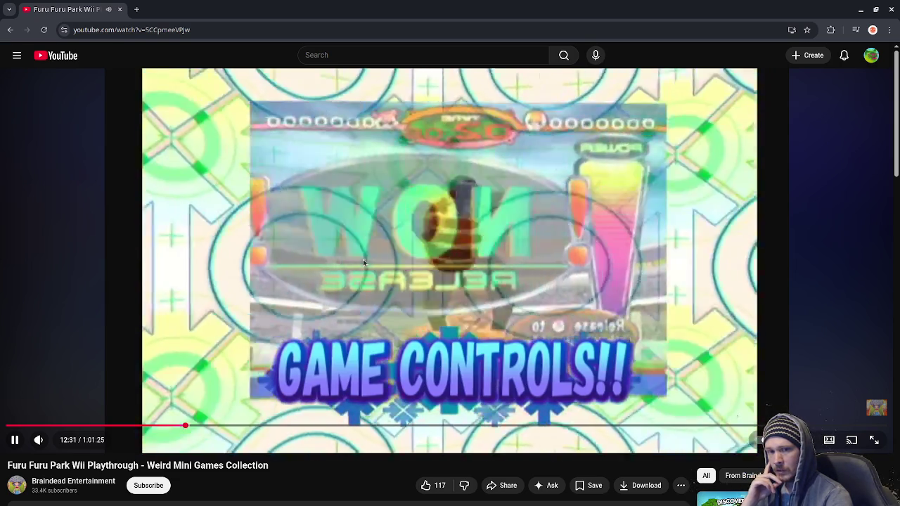
Watch the Hammer Throw minigame at double speed and pause on its results screen.
left_click_drag(362, 260, 363, 260)
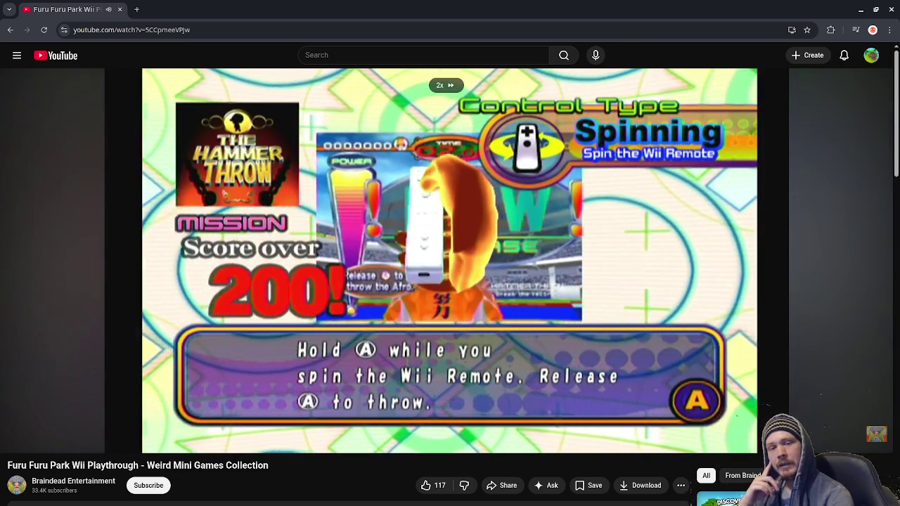
left_click_drag(363, 260, 363, 259)
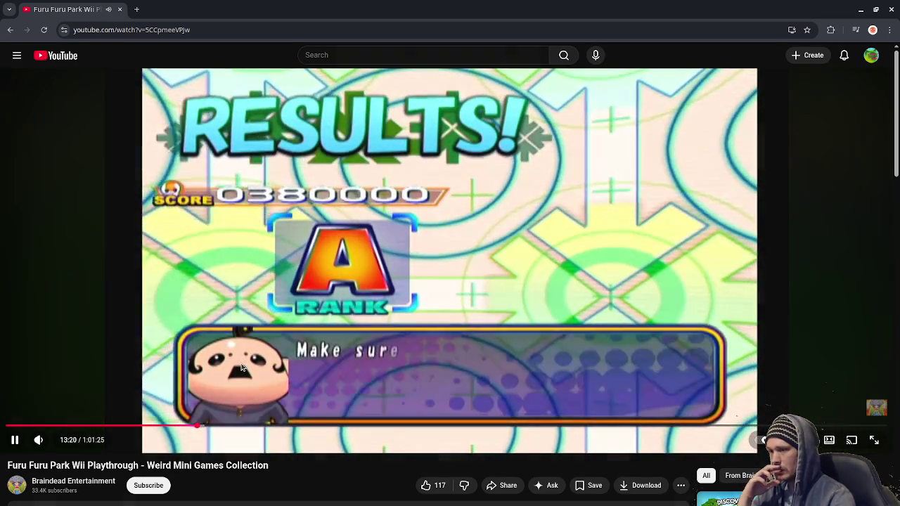
left_click(431, 250)
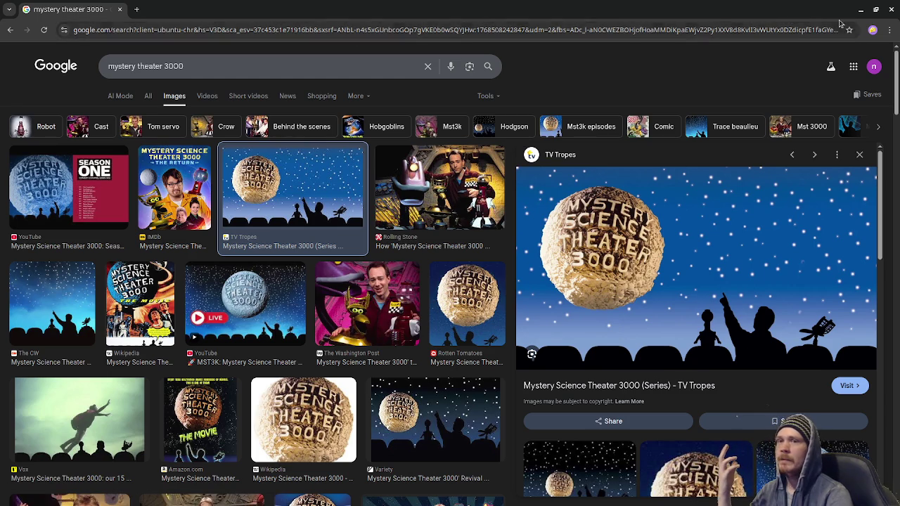
Minimize the Google Images window showing mystery theater 3000 results.
left_click(861, 9)
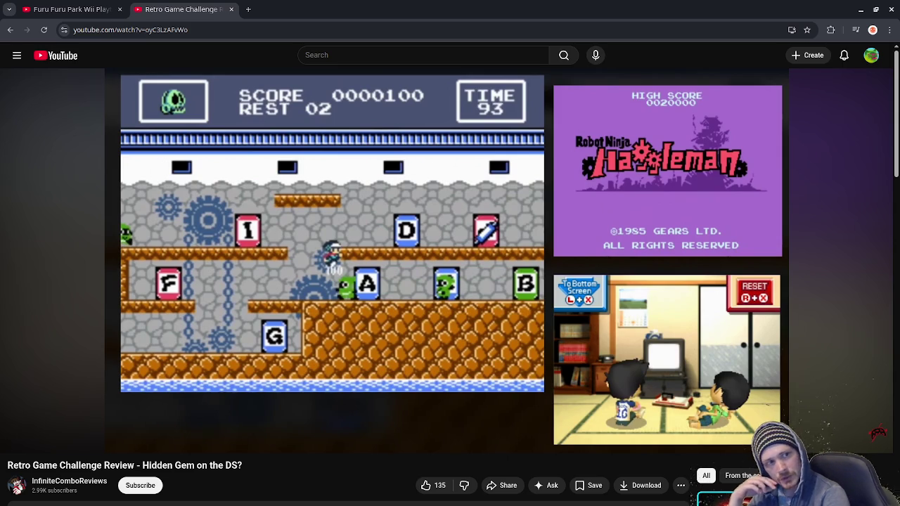
Return to the Retro Game Challenge review window, resume playback and mute the sound.
key("alt+Tab")
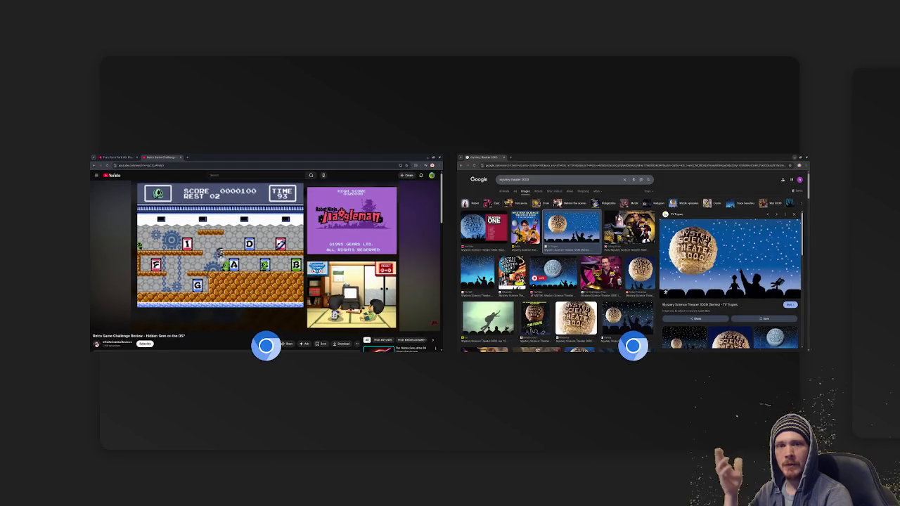
left_click(372, 209)
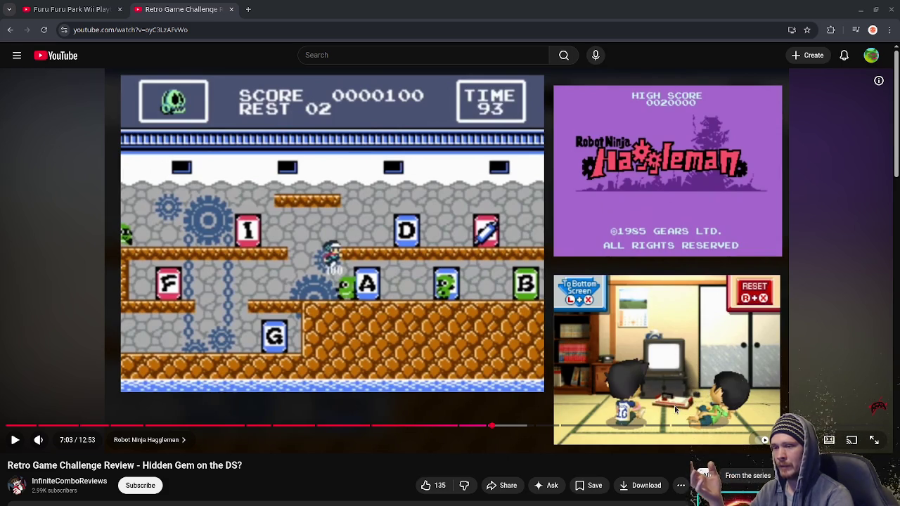
left_click(654, 398)
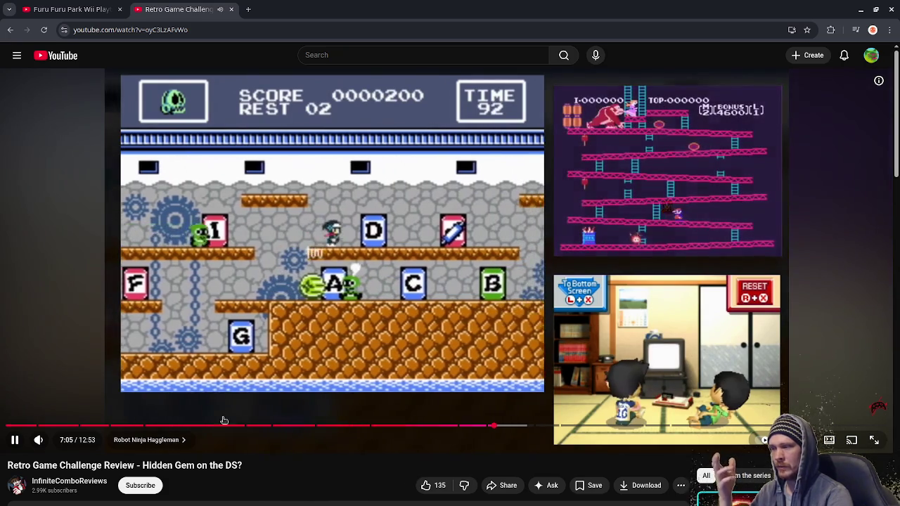
left_click(39, 440)
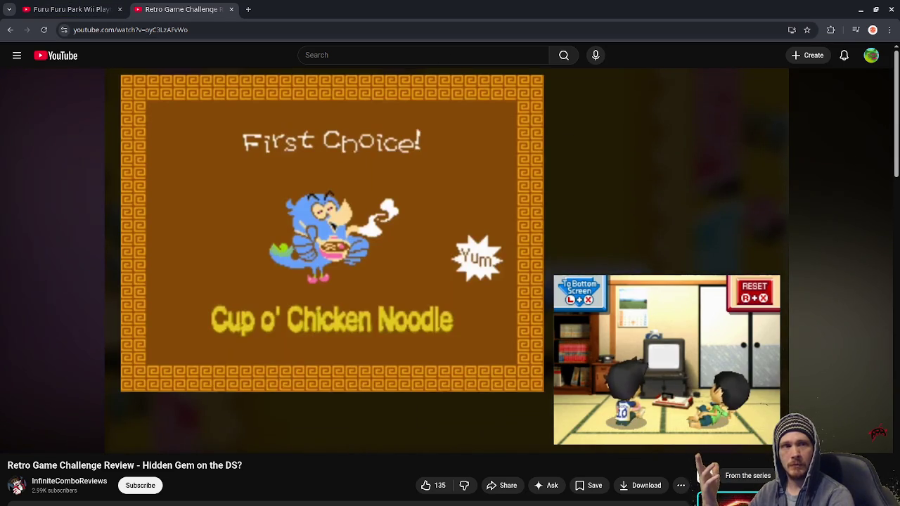
Bring the mystery theater 3000 image results window forward from the Activities overview.
key("super")
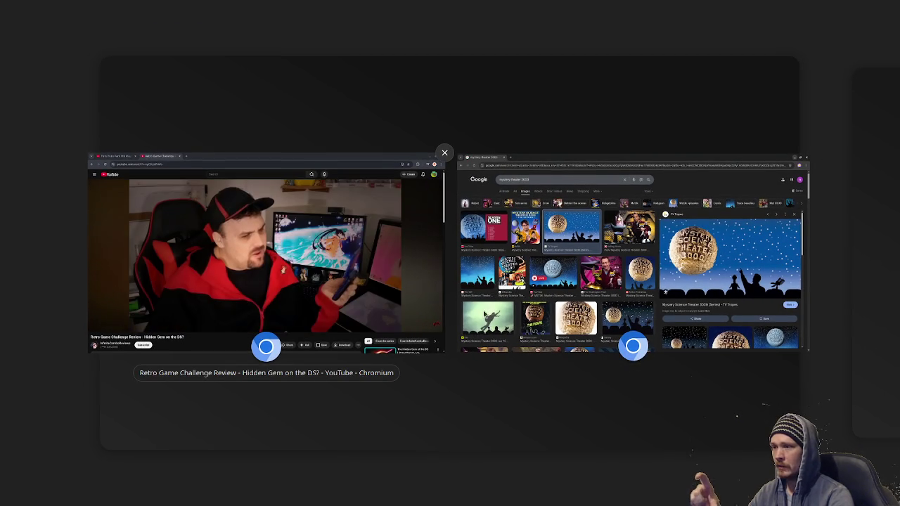
left_click(784, 294)
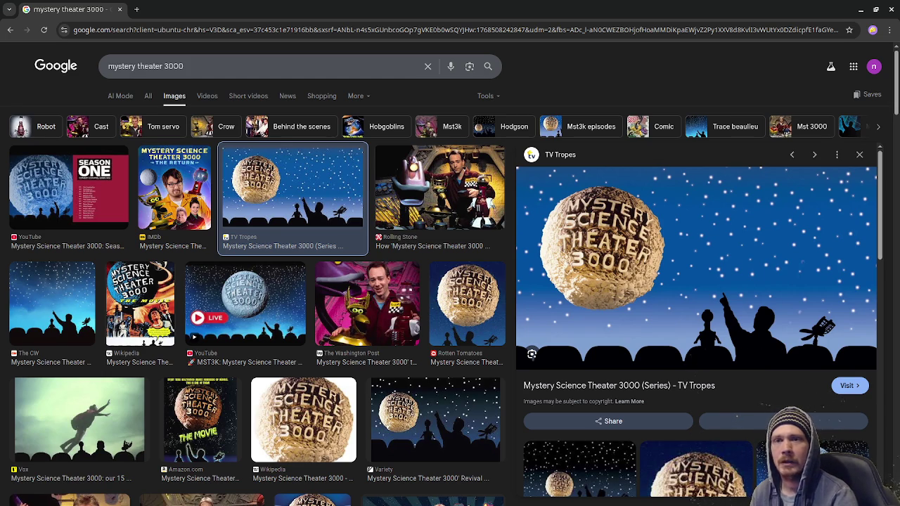
Close the Mystery Science Theater image search and go back to the retro game challenge search results.
left_click(120, 10)
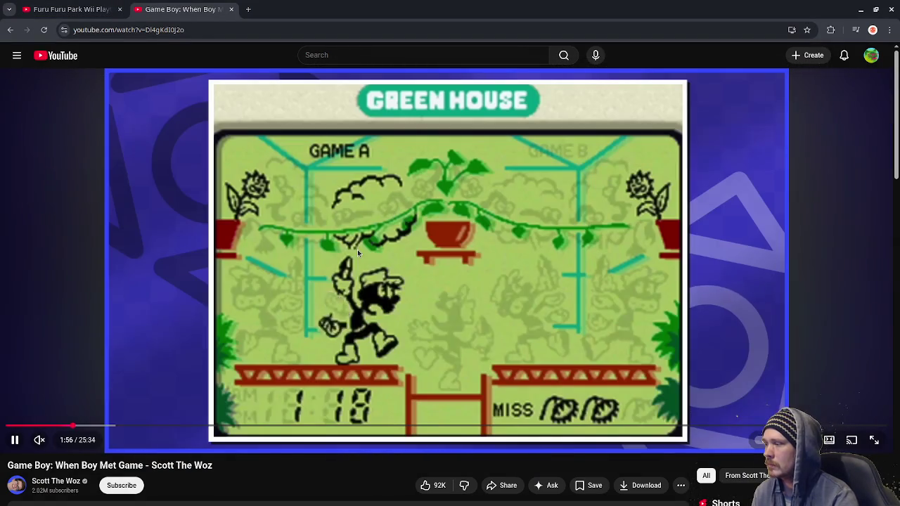
left_click(357, 250)
left_click(14, 32)
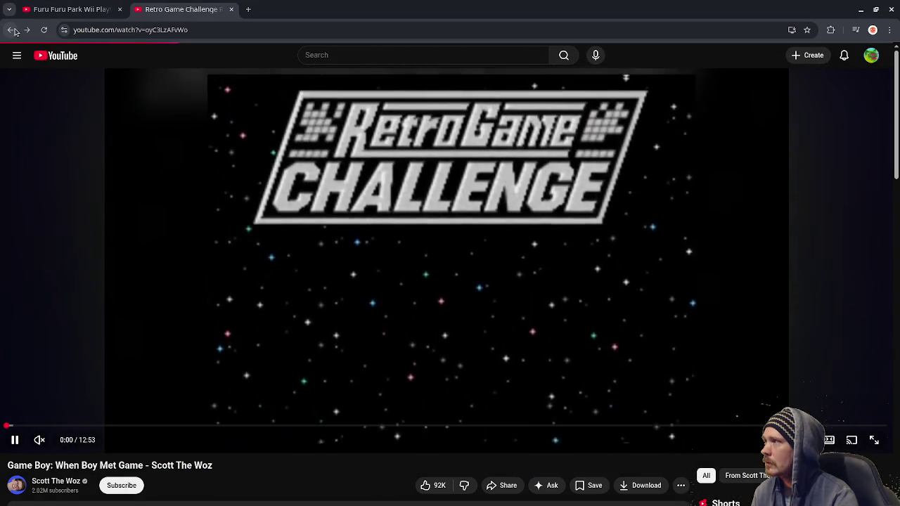
left_click(14, 32)
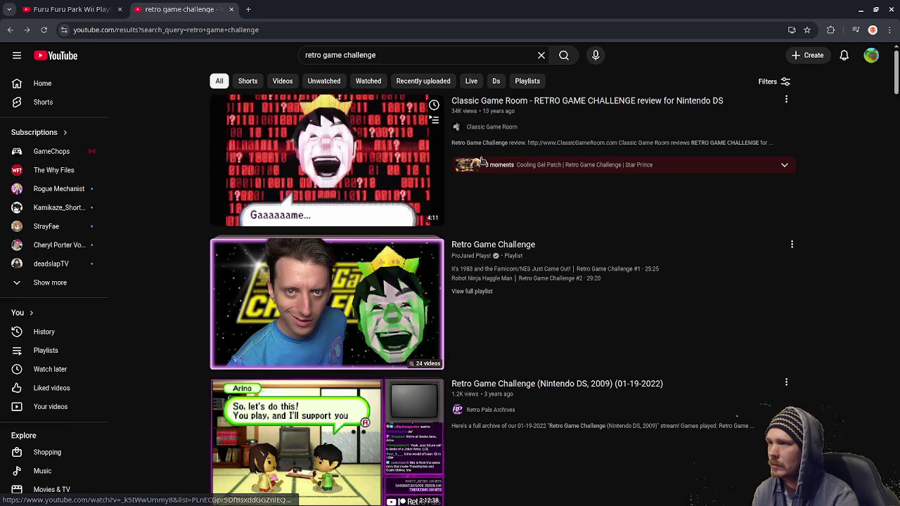
Open the Retro Game Challenge stream archive video from the results, then go back.
scroll(384, 165, "down", 1)
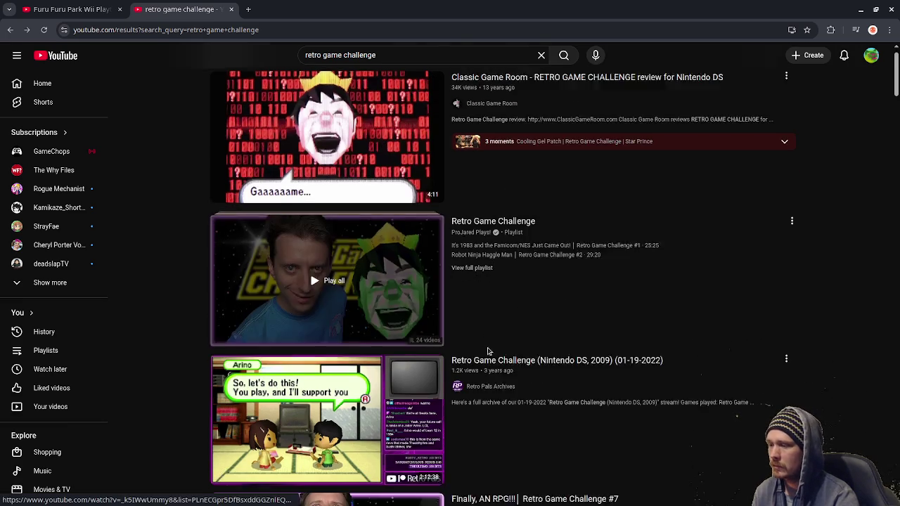
left_click(393, 361)
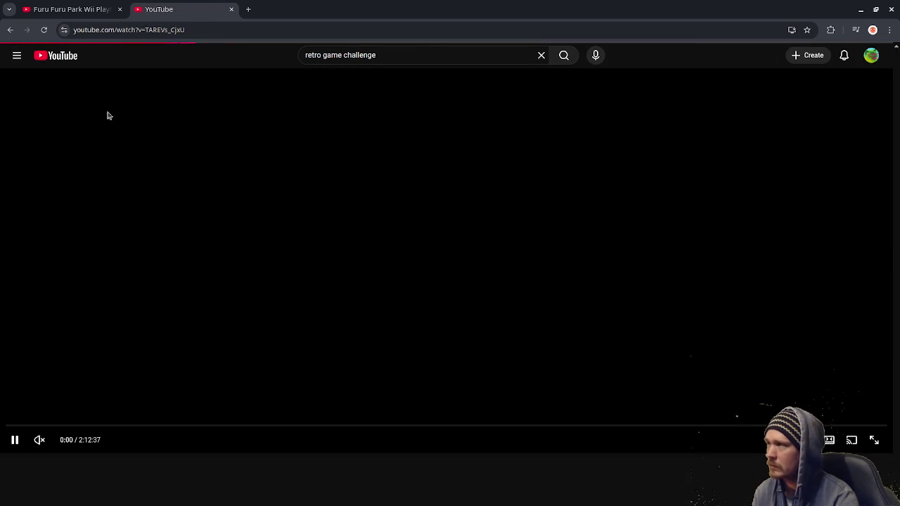
left_click(10, 30)
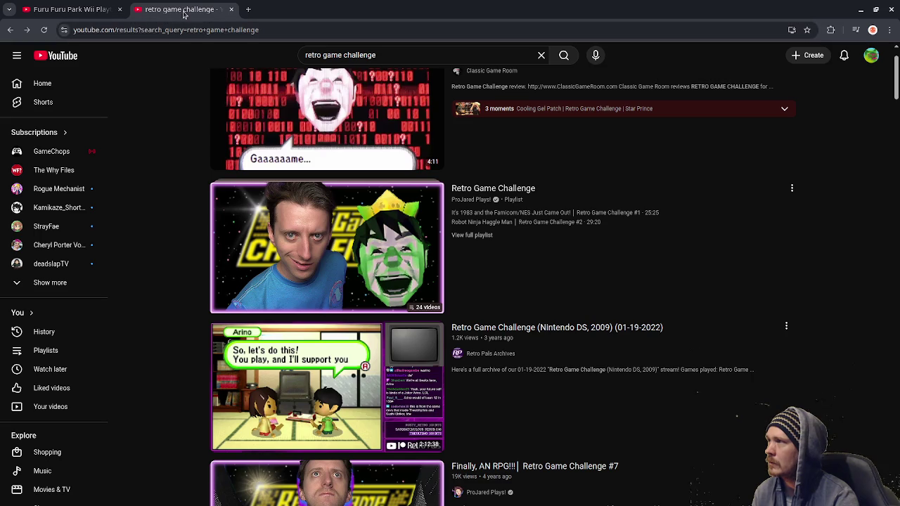
Split the search results into their own window, then close the retro game challenge tab.
mouse_move(181, 9)
left_mouse_down()
mouse_move(228, 24)
mouse_move(446, 17)
mouse_move(178, 9)
left_mouse_up()
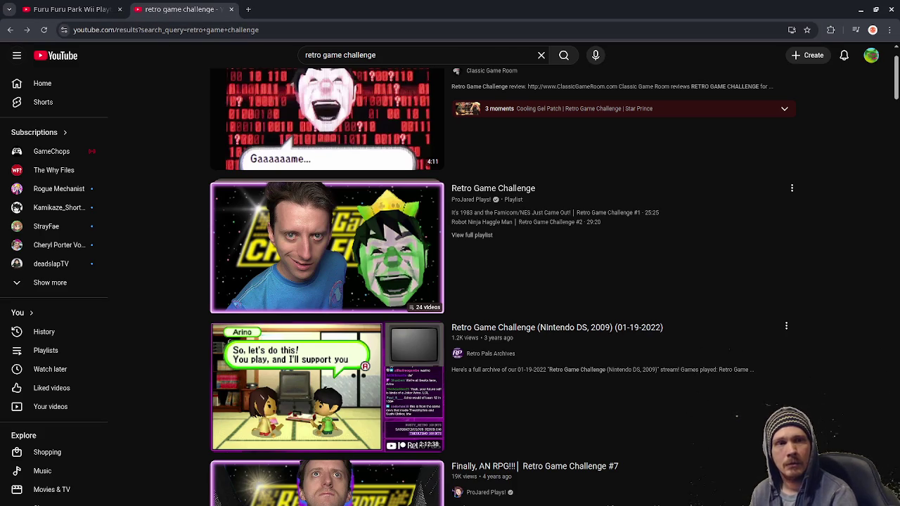
key("super+Down")
key("super+Up")
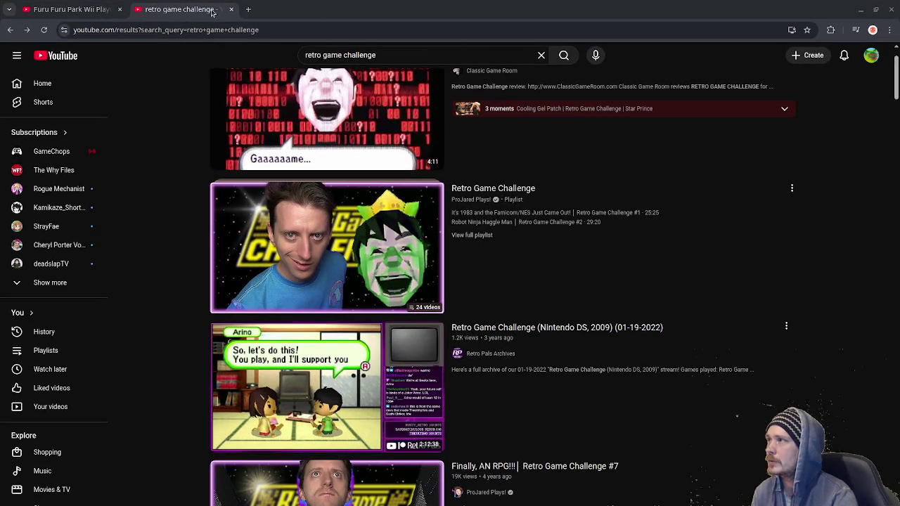
middle_click(202, 12)
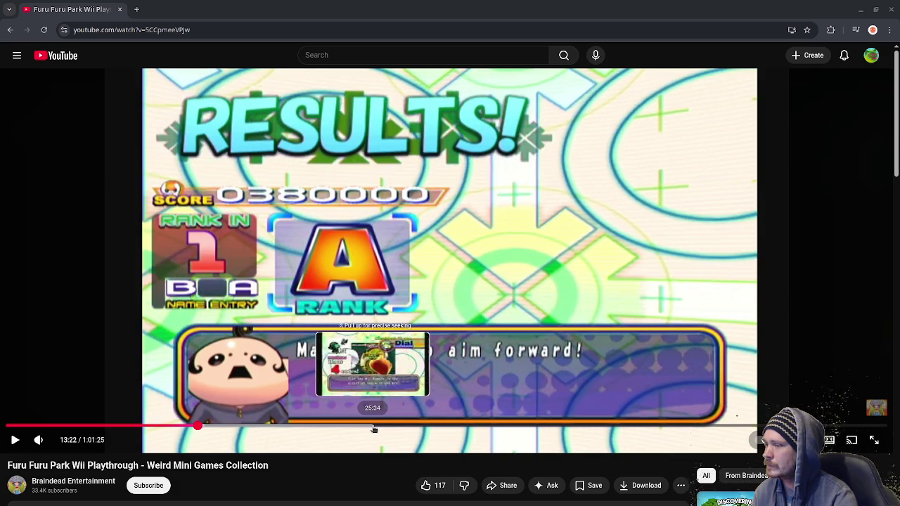
Resume the Furu Furu Park video from about 28:14, then skip to 29:17 and about 35:37.
left_click(417, 424)
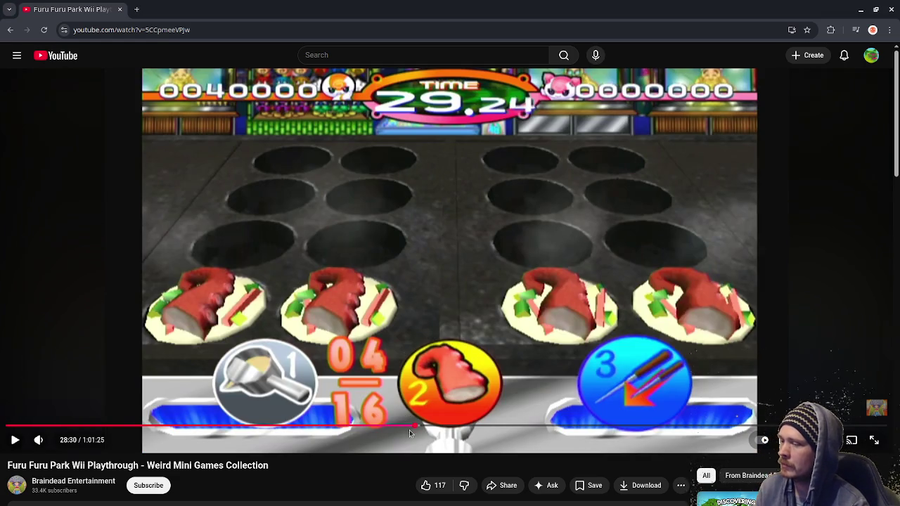
left_click_drag(410, 433, 413, 428)
left_click(441, 362)
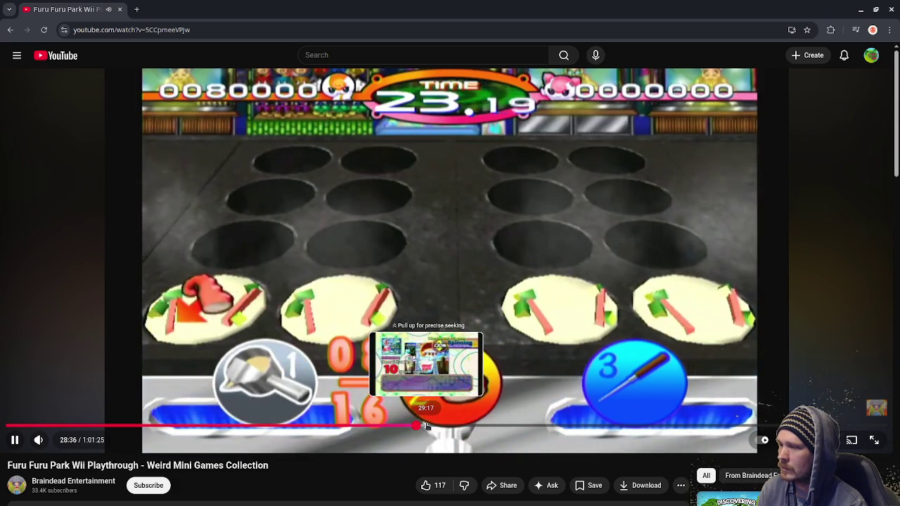
left_click(427, 426)
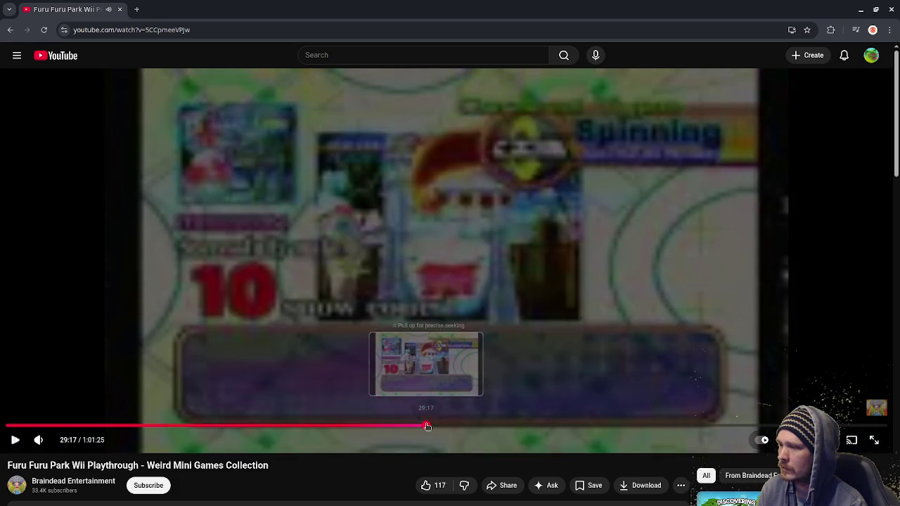
left_click(431, 427)
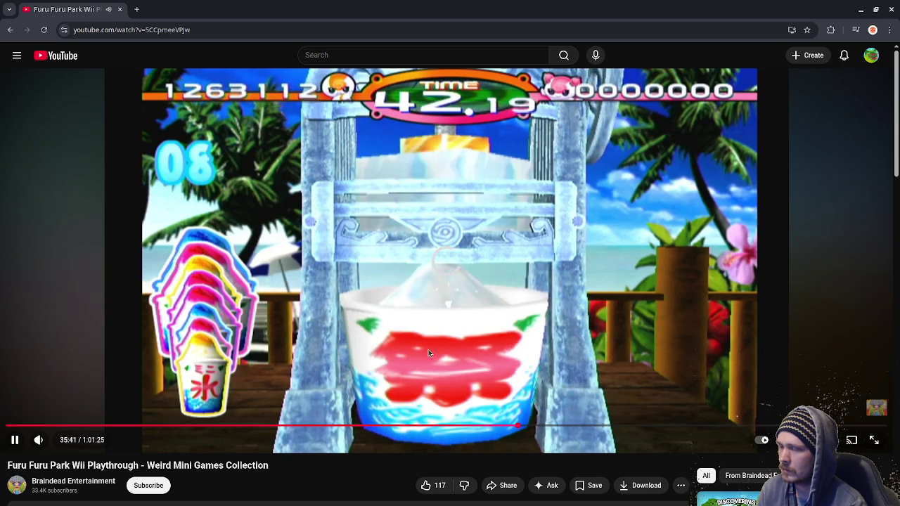
left_click_drag(517, 424, 520, 426)
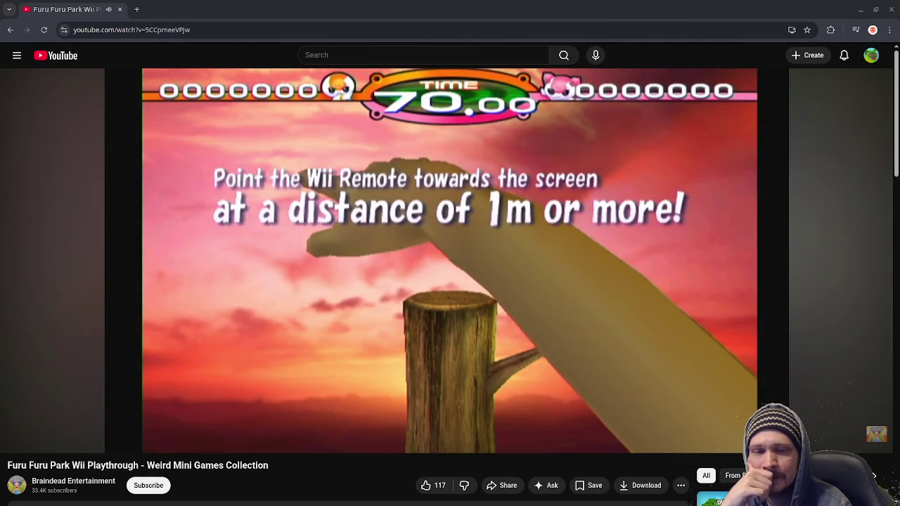
Skip the video to about 41:16 and pause on the Dragonfly Hunter S-rank results screen.
scroll(522, 304, "down", 3)
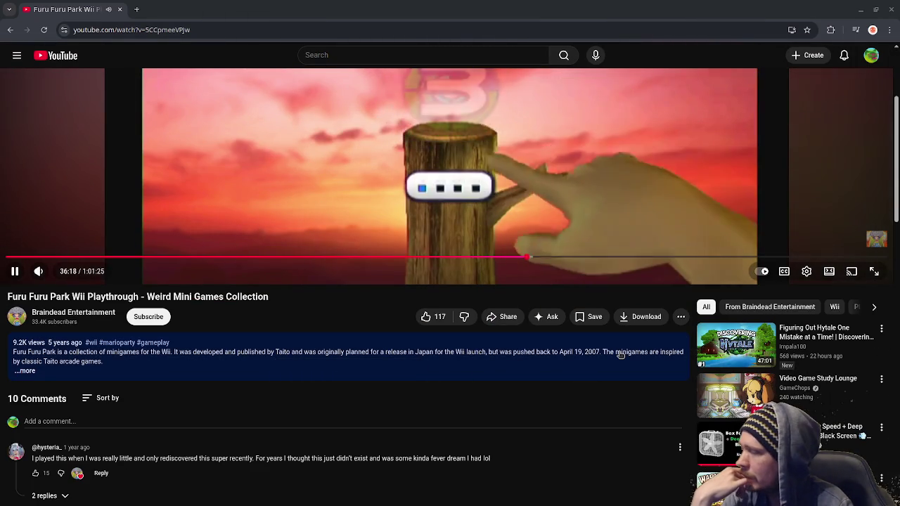
scroll(623, 355, "up", 3)
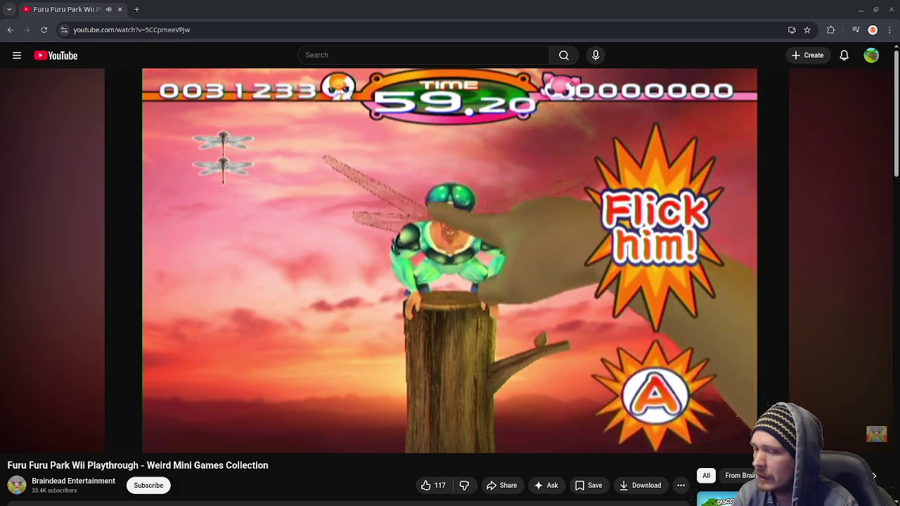
scroll(450, 281, "down", 1)
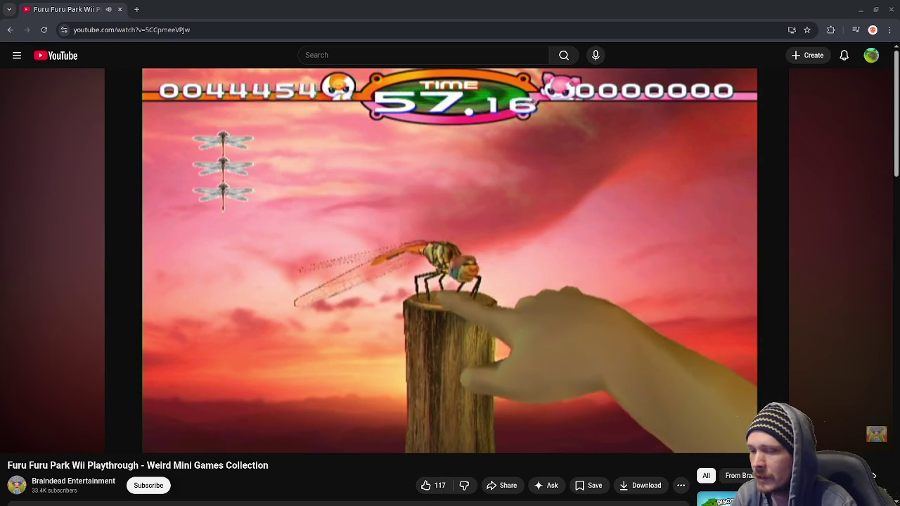
scroll(450, 281, "down", 1)
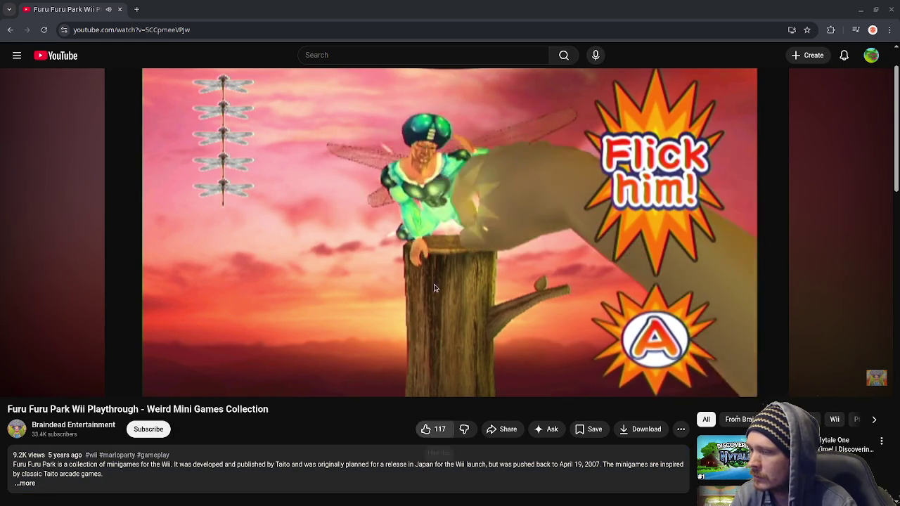
scroll(508, 298, "up", 1)
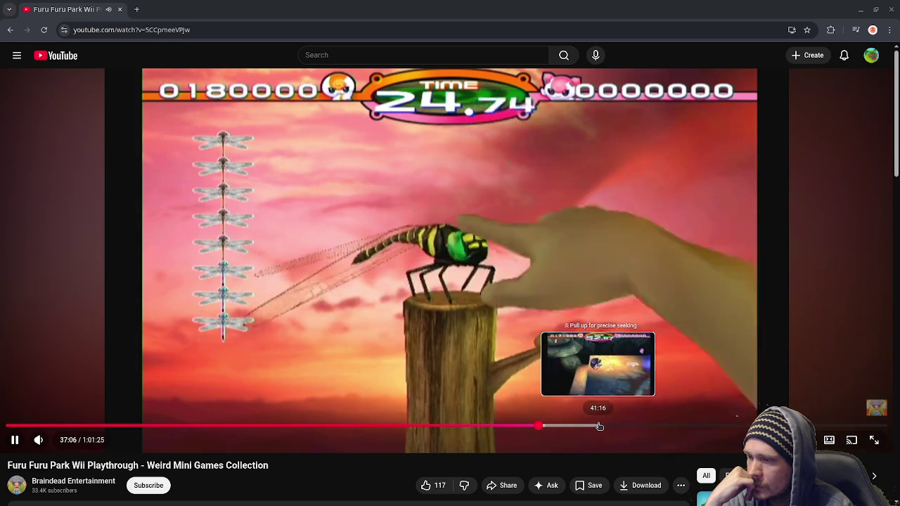
left_click(599, 427)
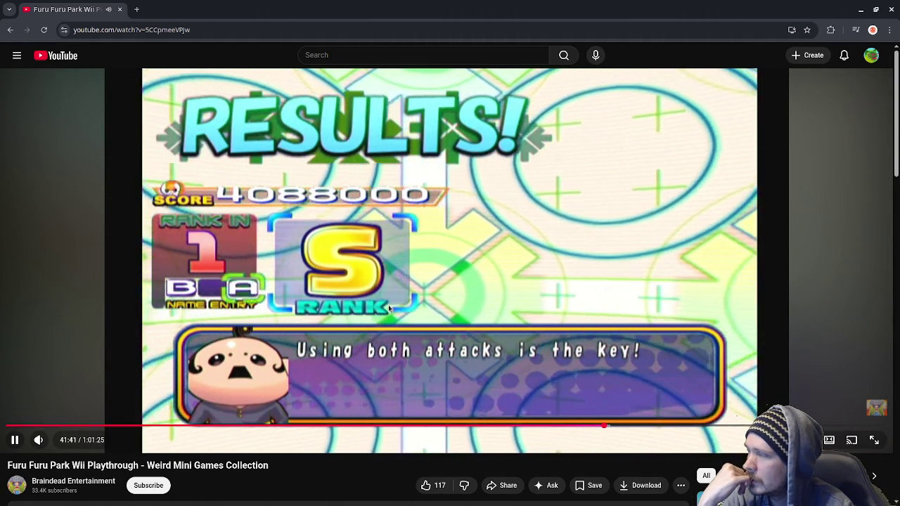
left_click(221, 169)
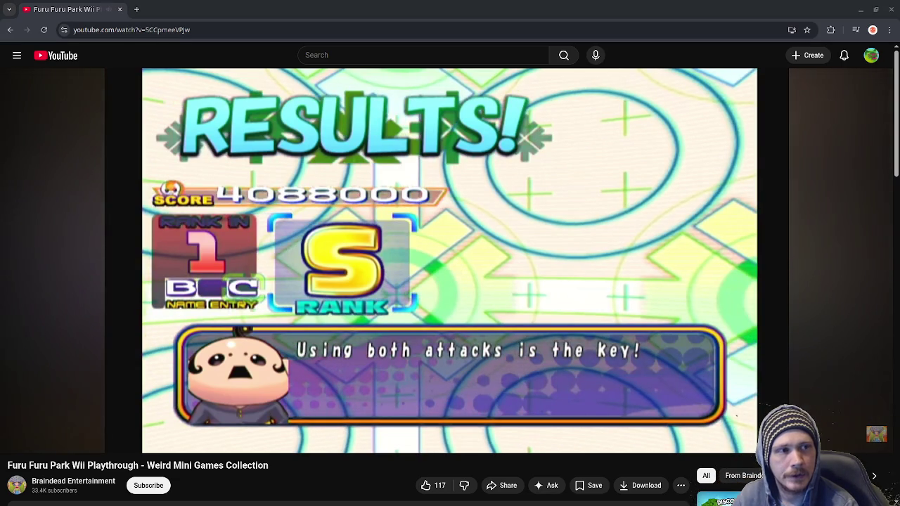
left_click(863, 91)
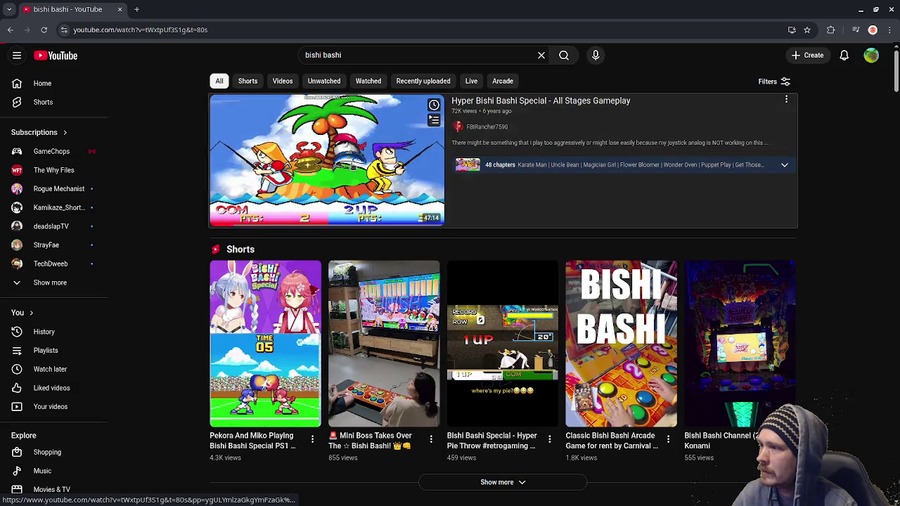
Open the Hyper Bishi Bashi Special video and scrub through stage select to the Wonder Oven stage.
left_click(260, 211)
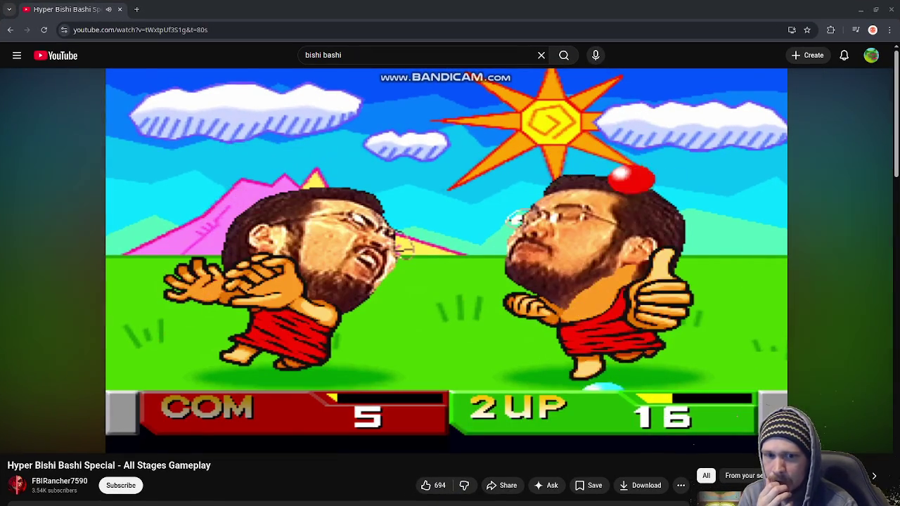
mouse_move(750, 314)
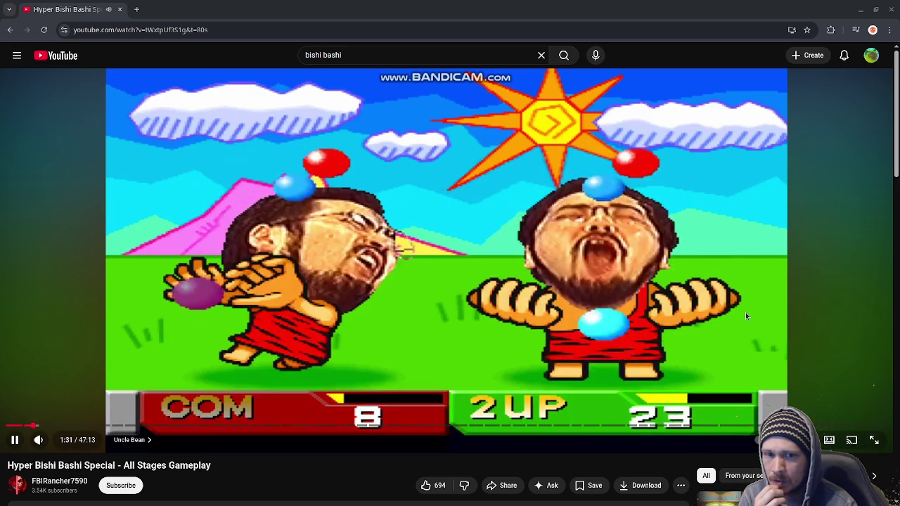
left_click_drag(46, 427, 63, 428)
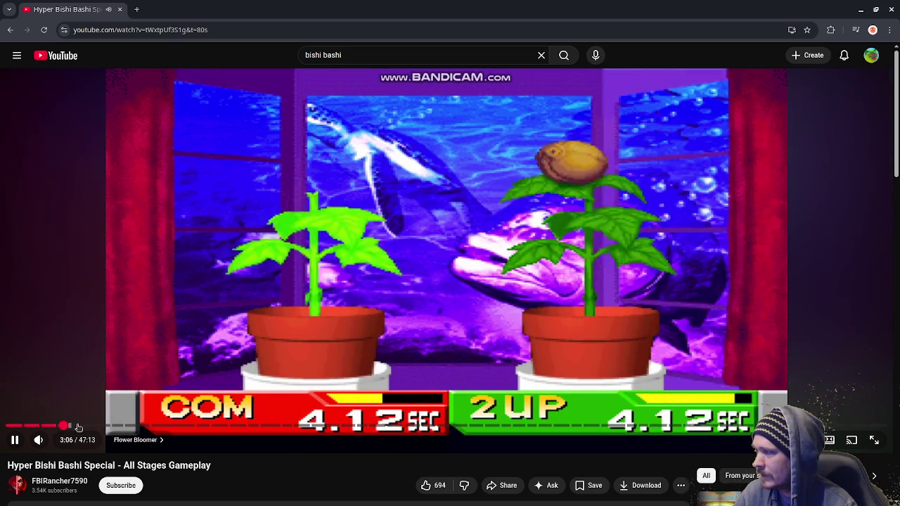
left_click(85, 426)
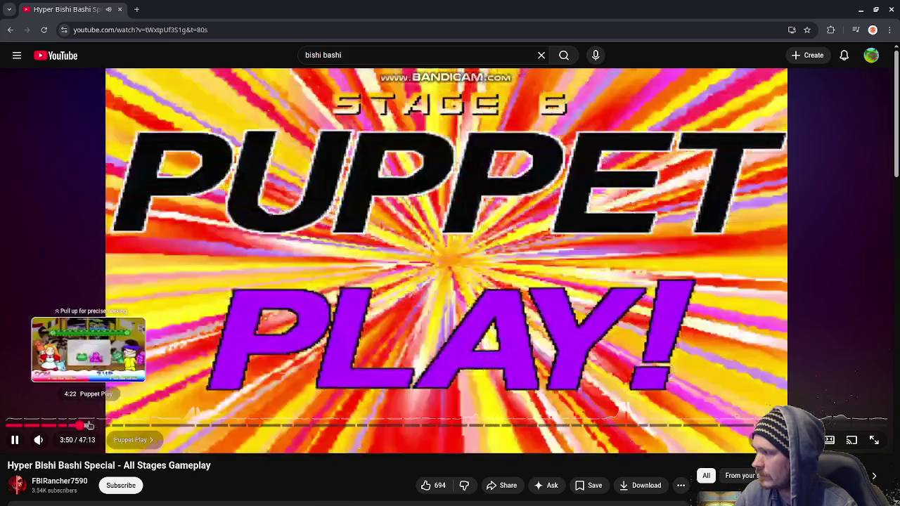
left_click(74, 426)
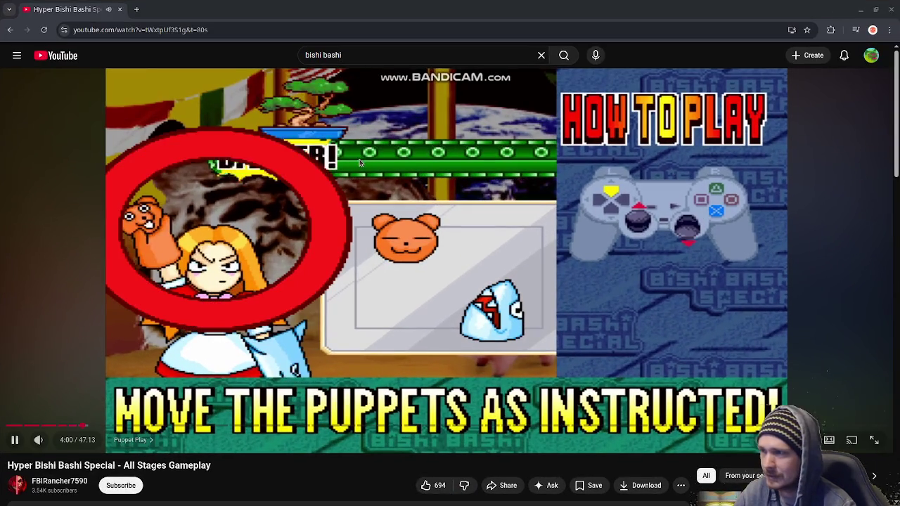
Pause the Hyper Bishi Bashi Special video and scroll down.
left_click(360, 163)
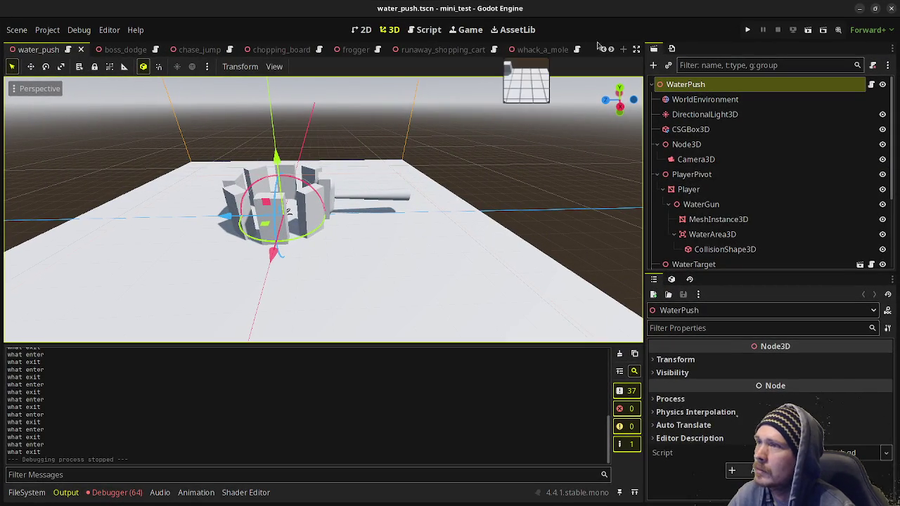
scroll(492, 49, "down", 4)
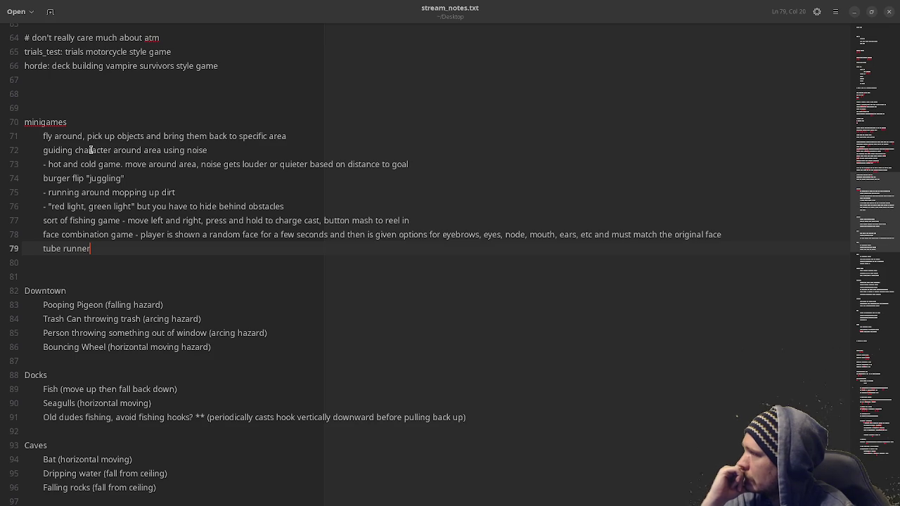
Select and deselect 'fishing' on line 77, then minimize the notes to reveal Godot.
left_click(78, 179)
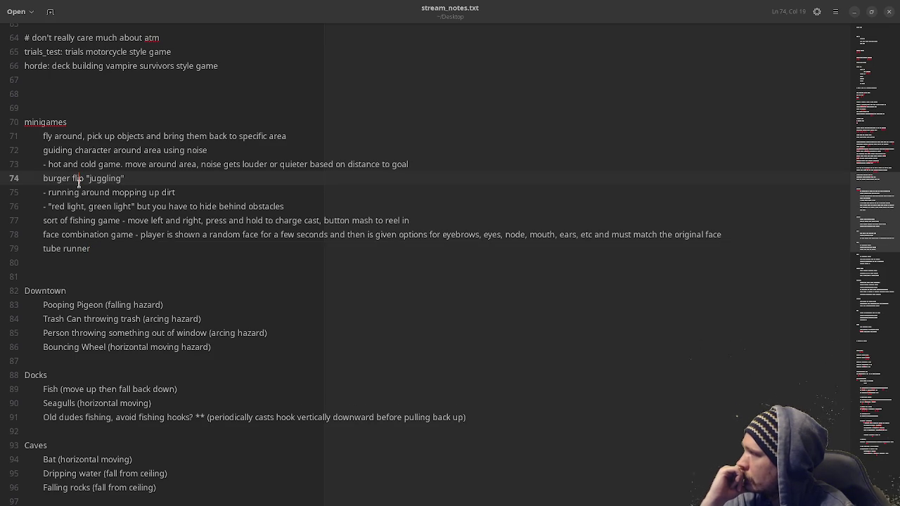
double_click(83, 220)
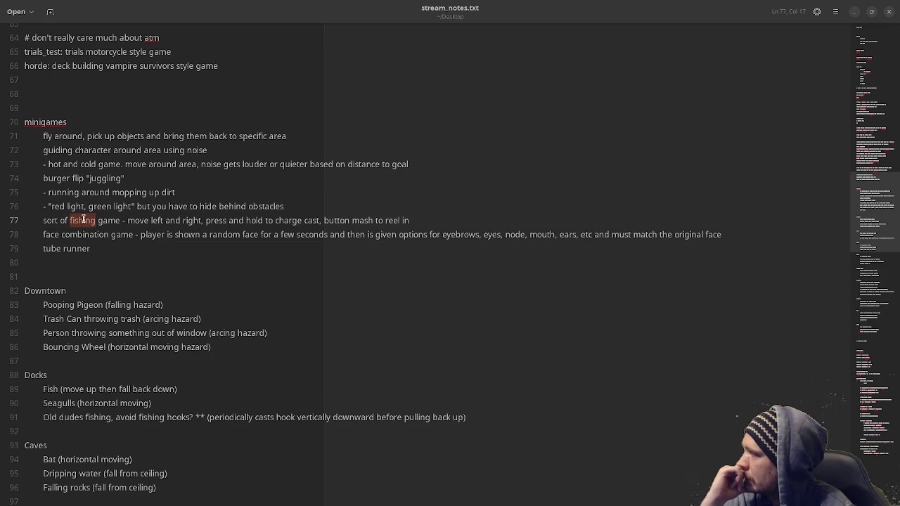
left_click(83, 220)
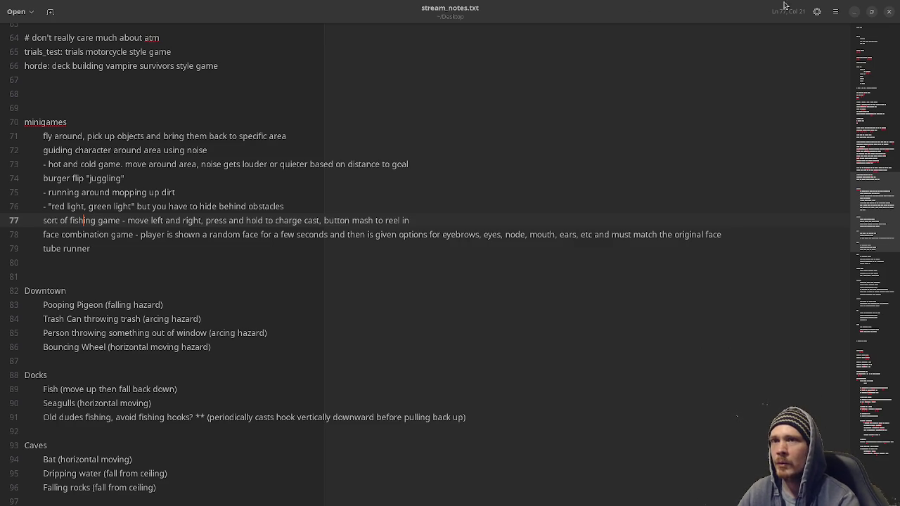
left_click(855, 16)
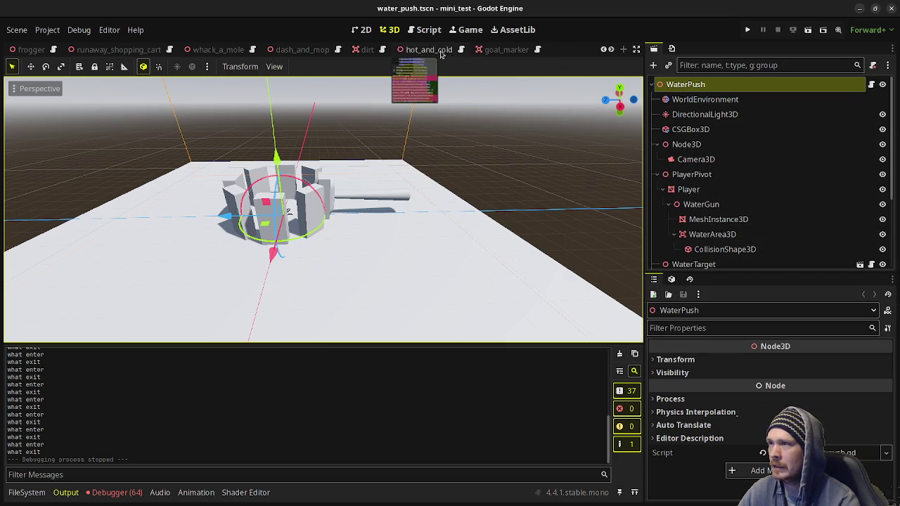
scroll(415, 50, "down", 10)
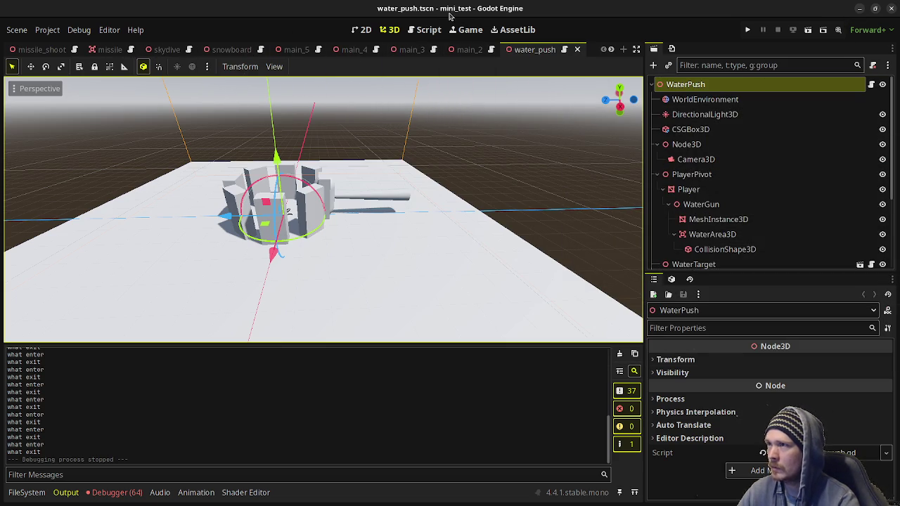
Run the missile_shoot scene as a test game, try the cannon, then stop it.
left_click(42, 50)
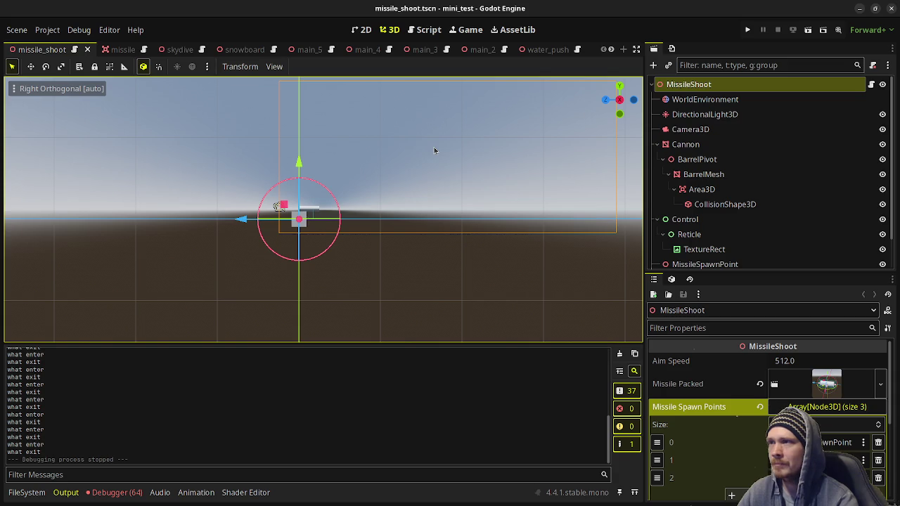
left_click(808, 30)
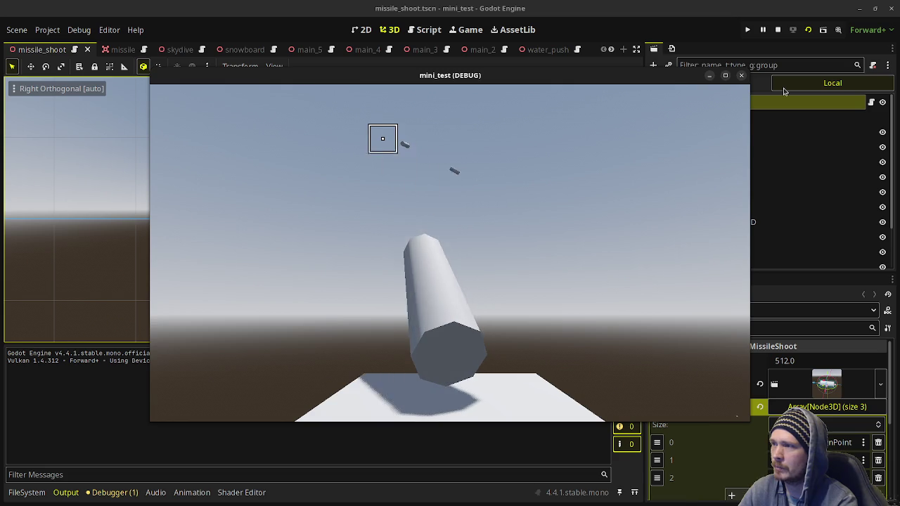
left_click(777, 29)
left_click(172, 49)
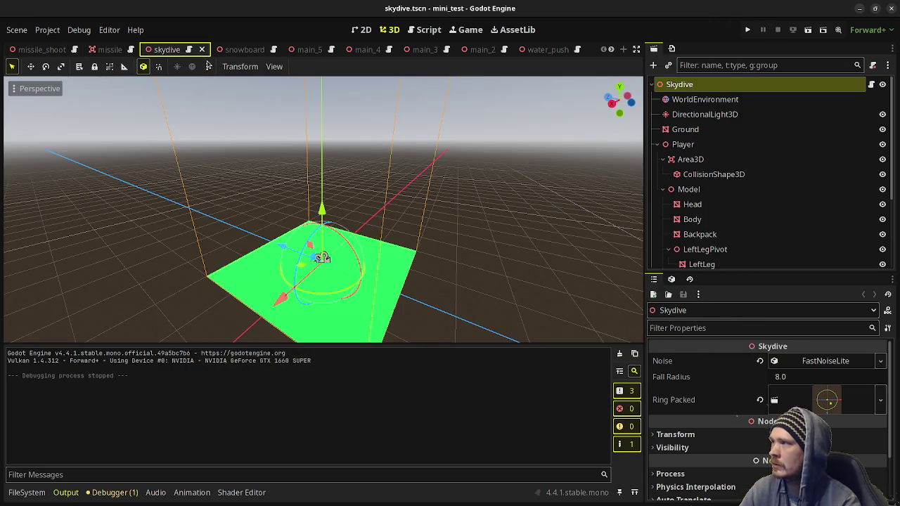
left_click(809, 31)
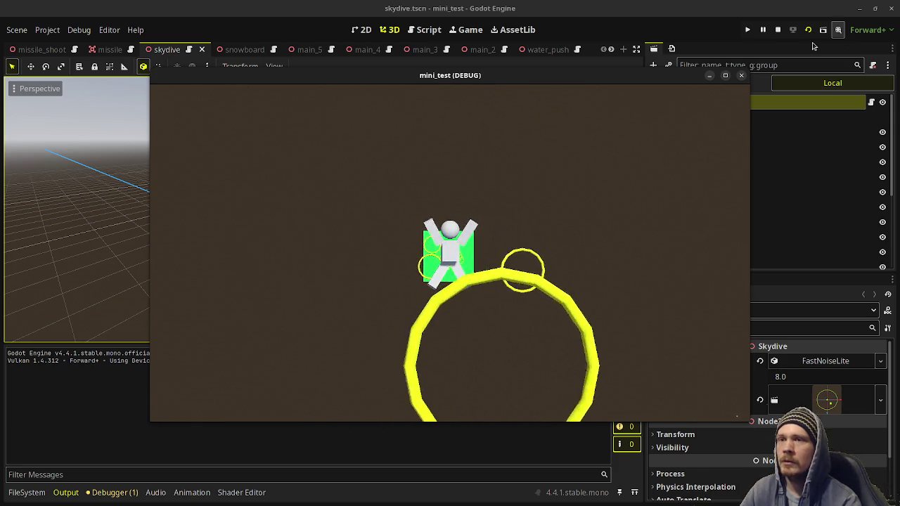
left_click(741, 75)
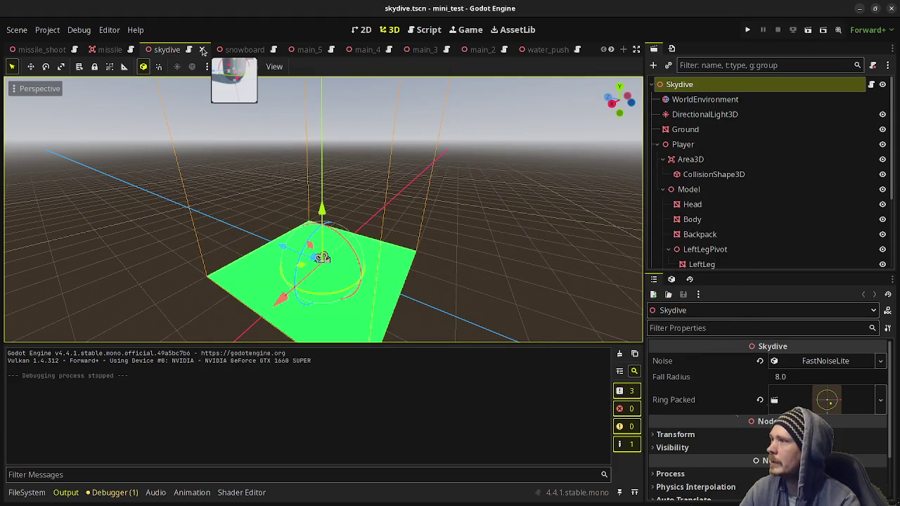
Run the snowboard scene and make the snowboarder jump repeatedly down the slope.
left_click(239, 52)
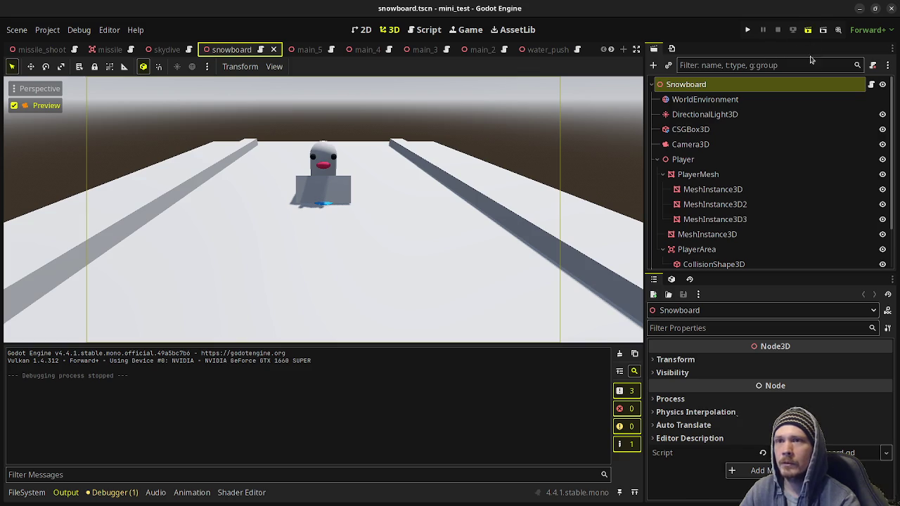
key("ctrl+s")
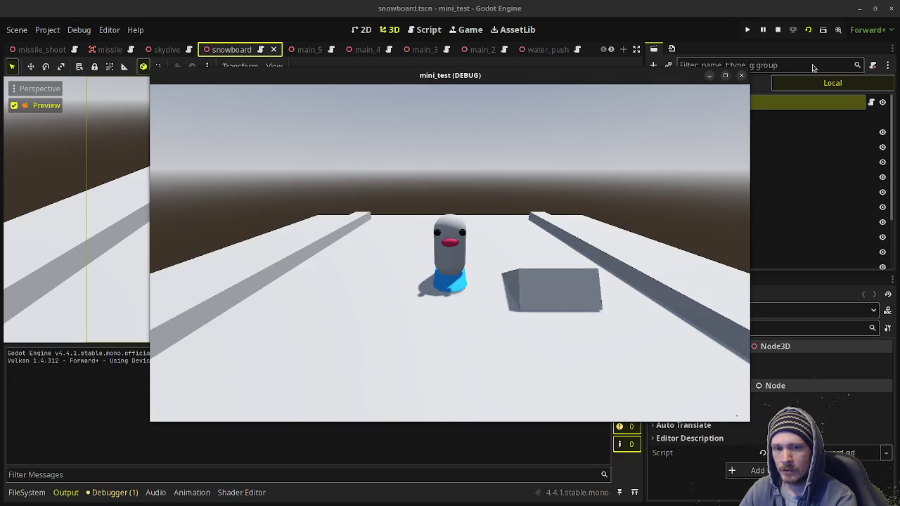
key("space")
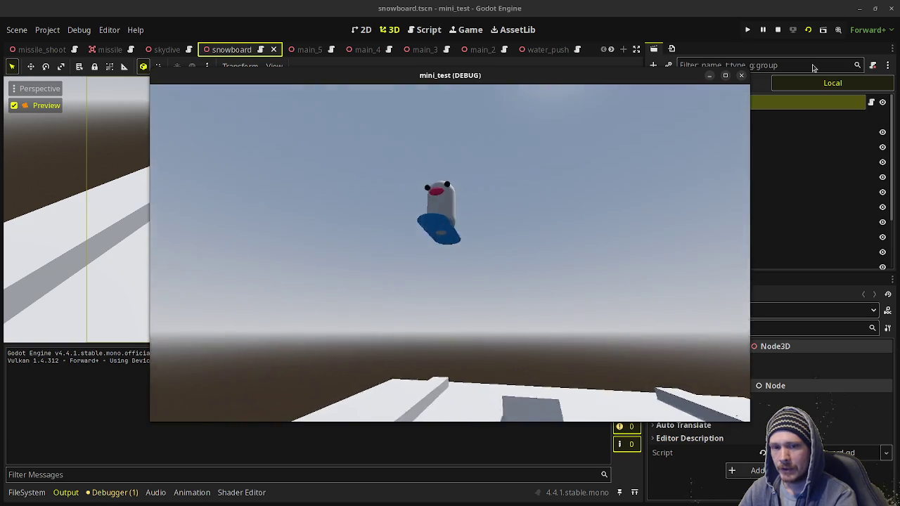
key("space")
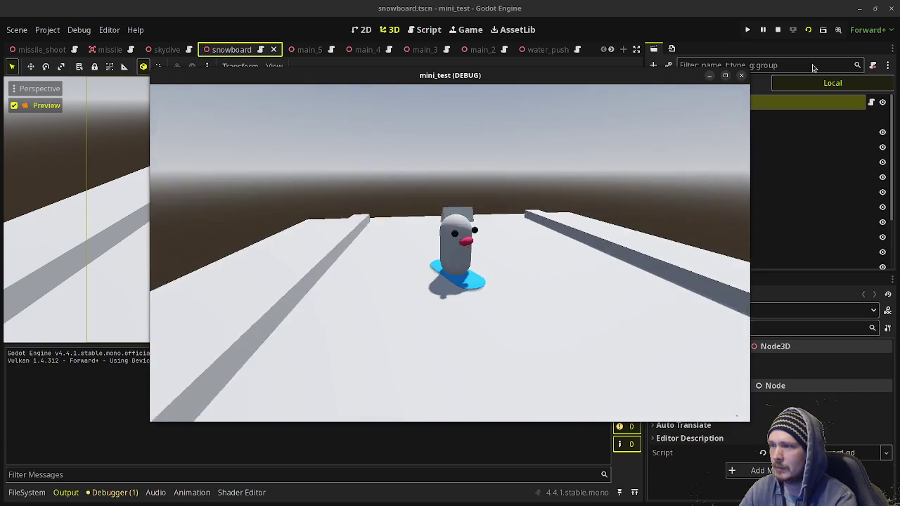
key("space")
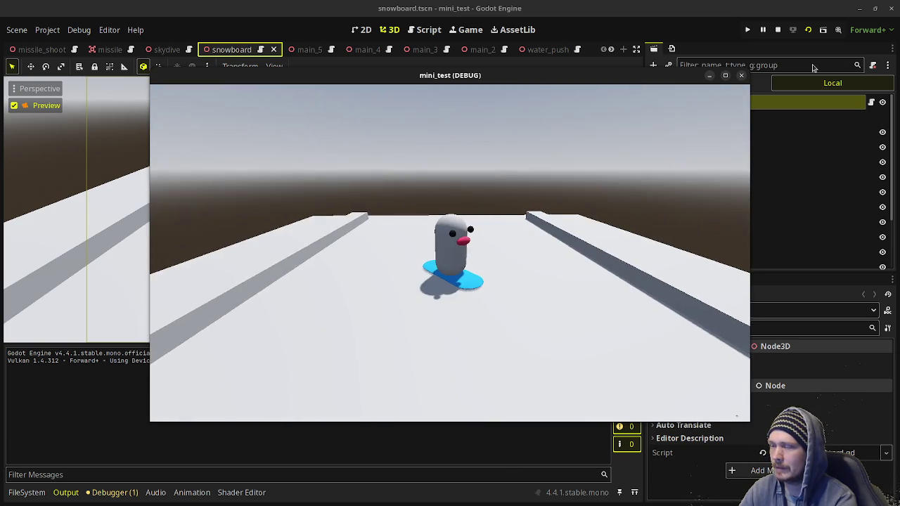
key("space")
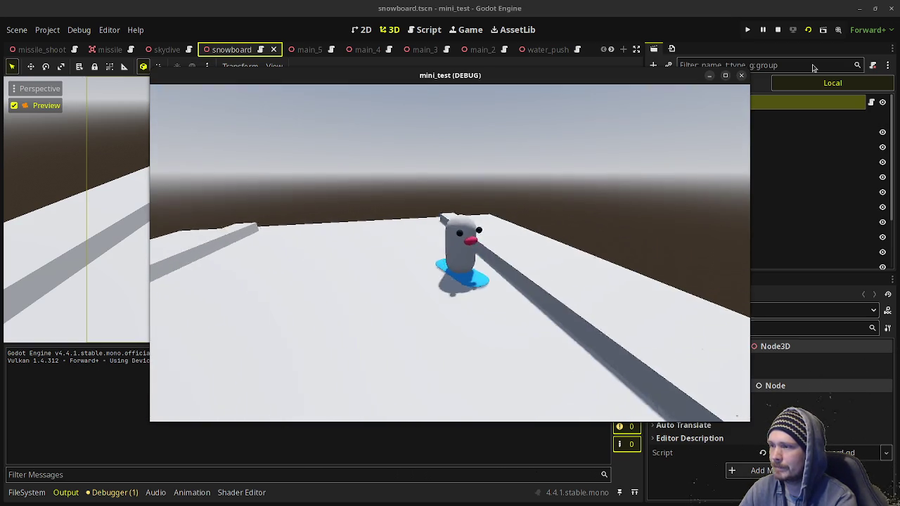
key("space")
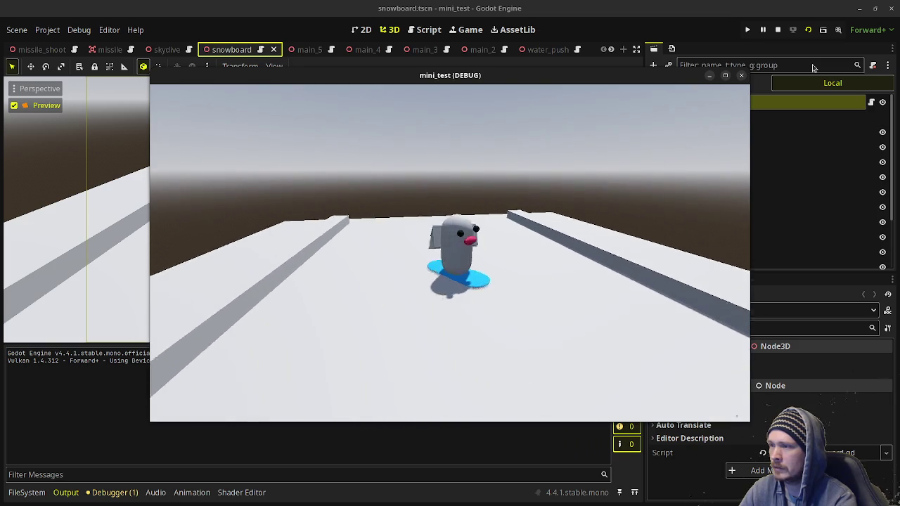
key("space")
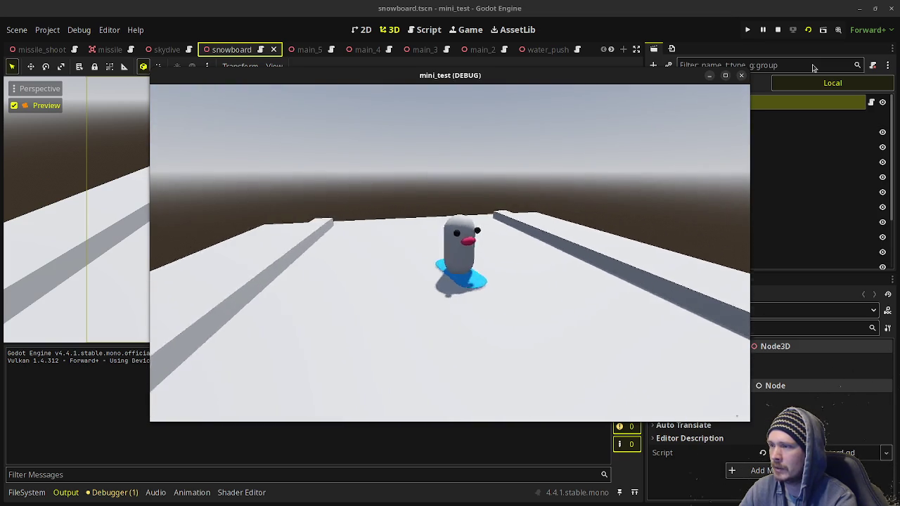
key("space")
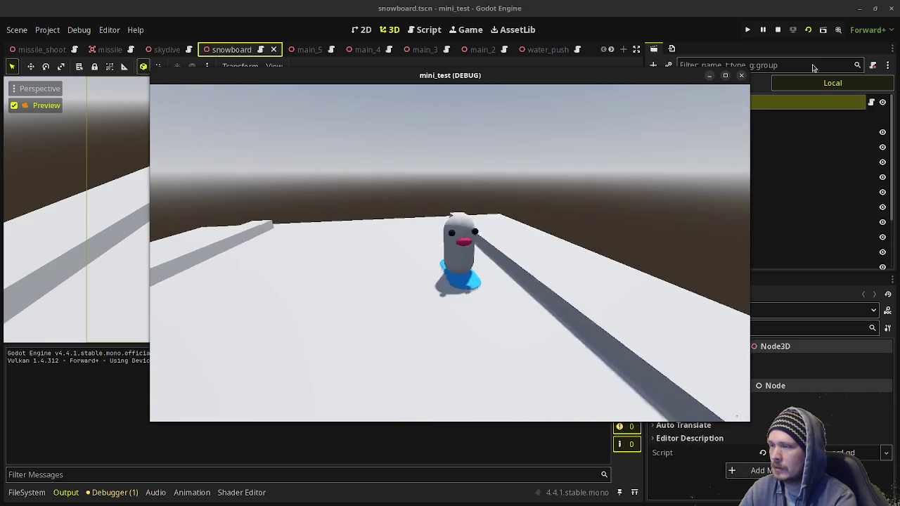
key("space")
Keep jumping the snowboarder along the rest of the slope, then stop the test run.
key("space")
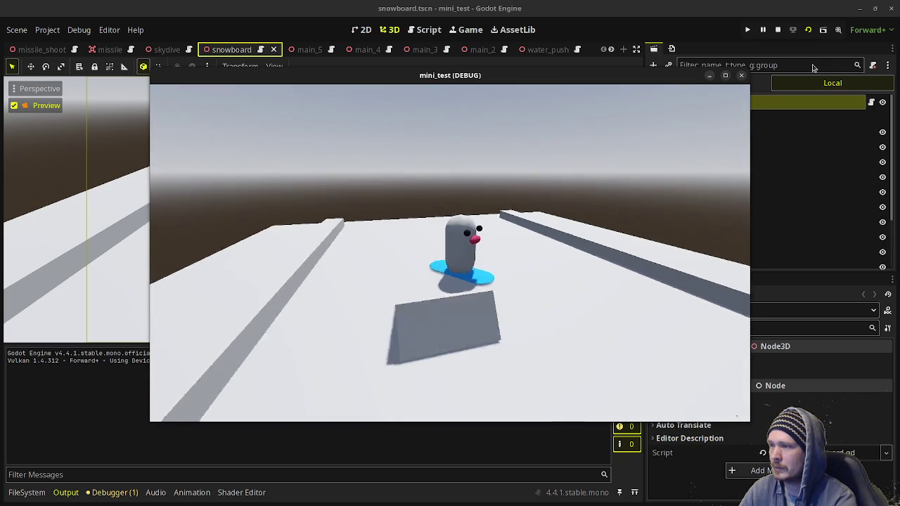
key("space")
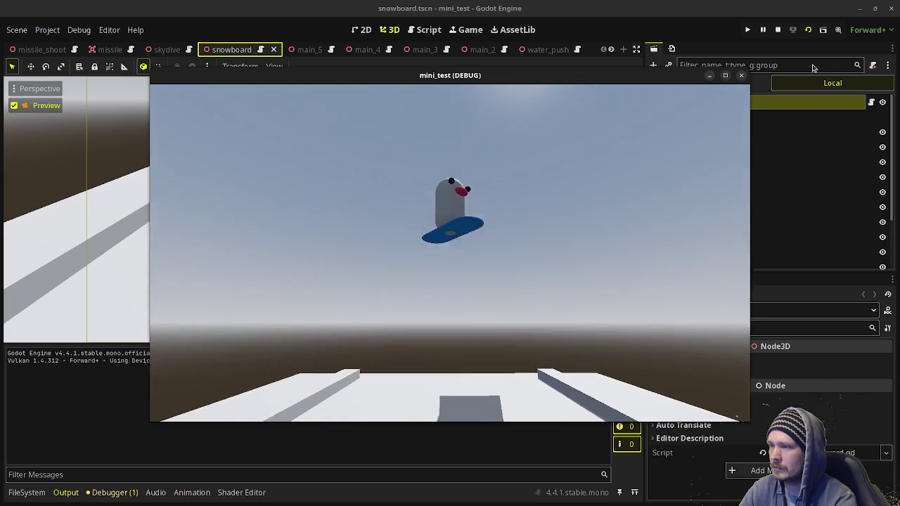
key("space")
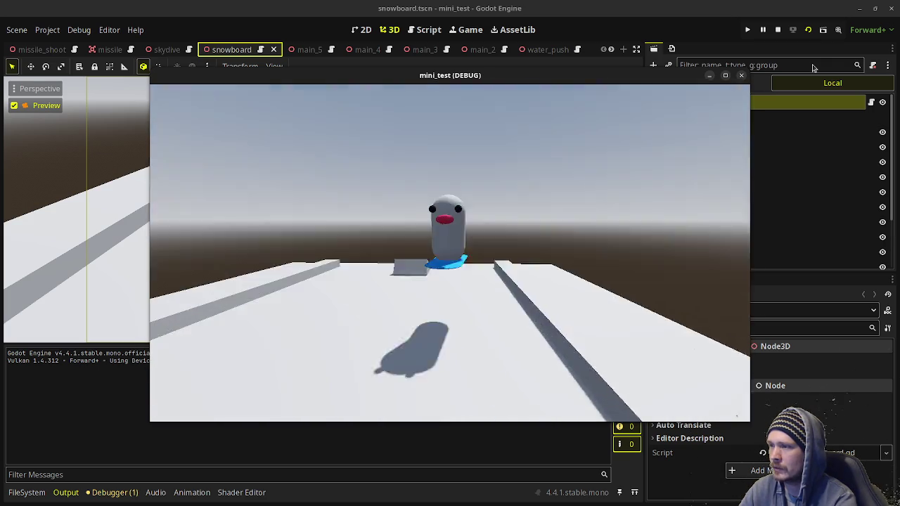
key("space")
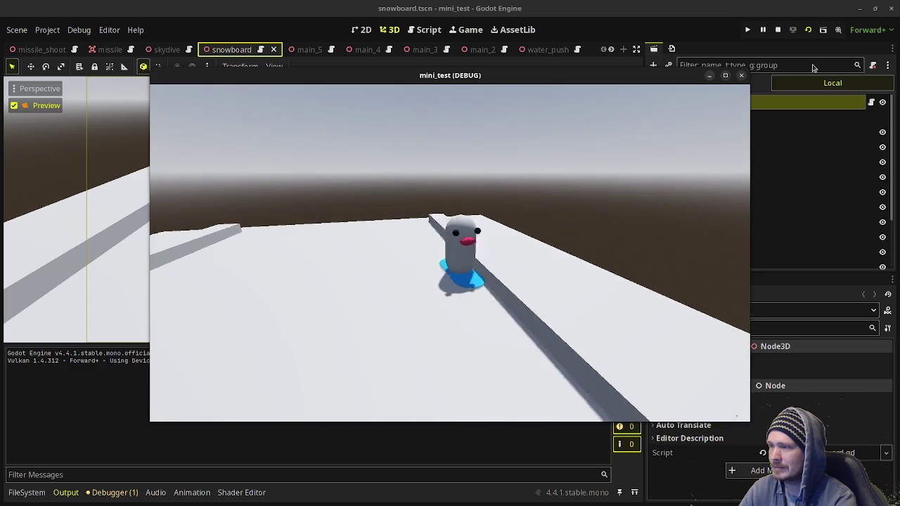
key("space")
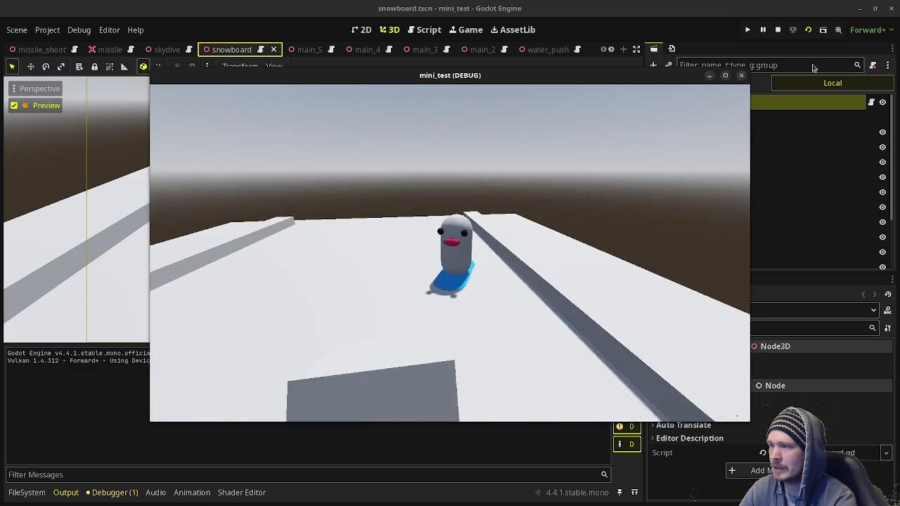
key("space")
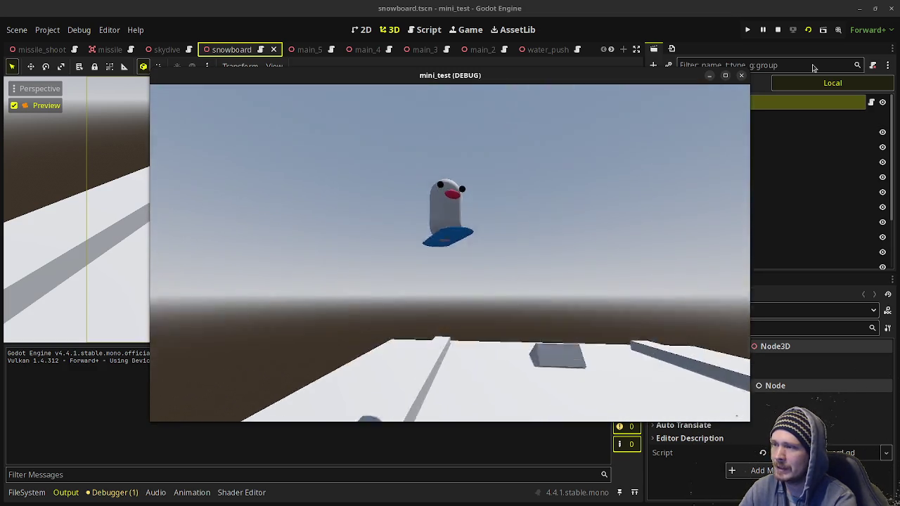
key("space")
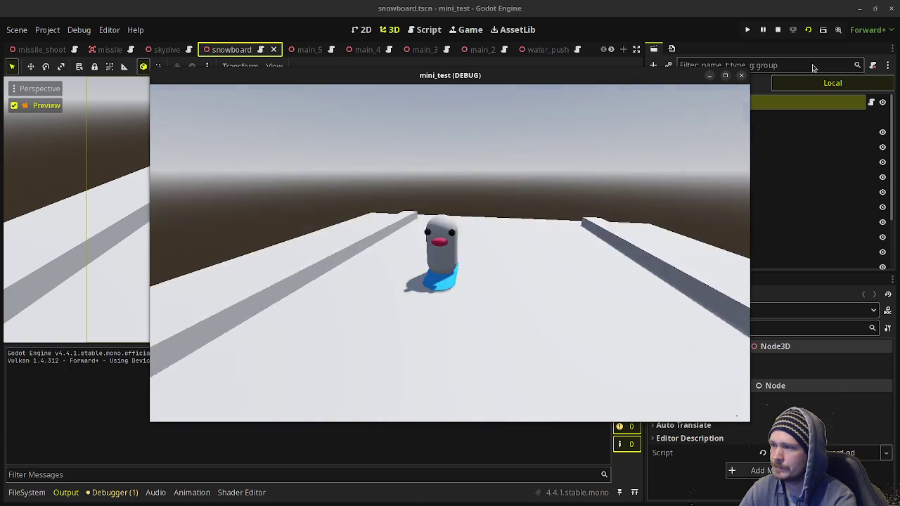
key("space")
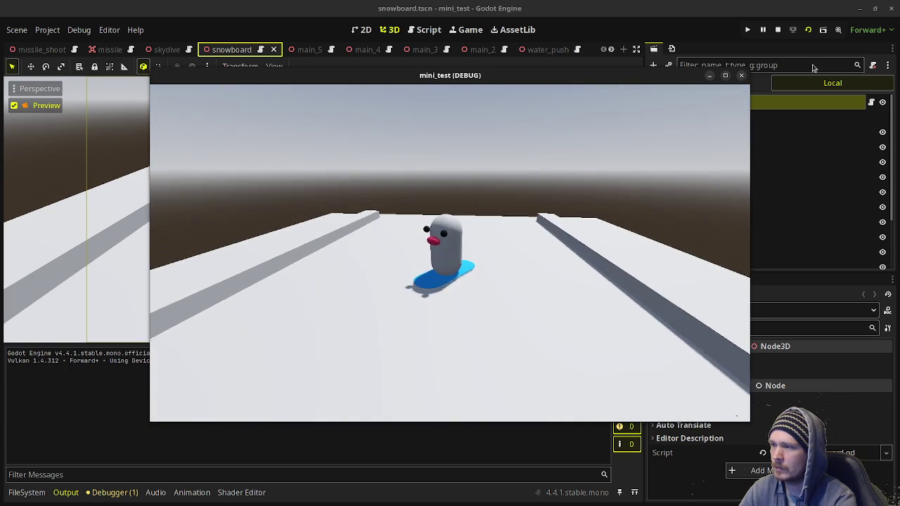
key("space")
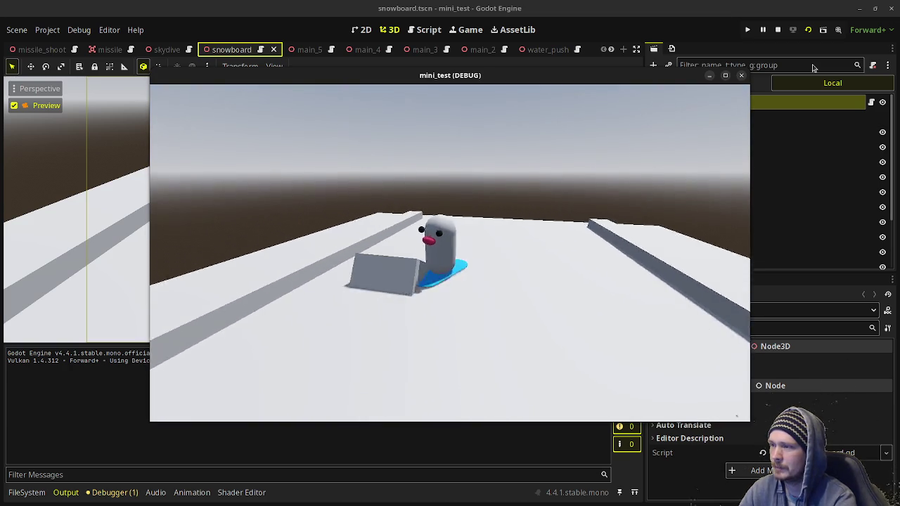
key("space")
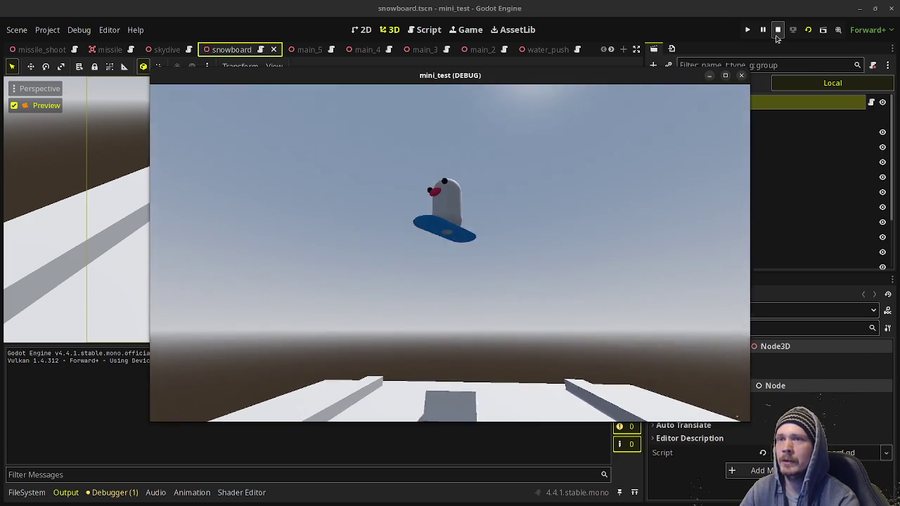
left_click(778, 29)
Test-run the main_5 bike scene, stop it with F8, and open main_4.
left_click(299, 49)
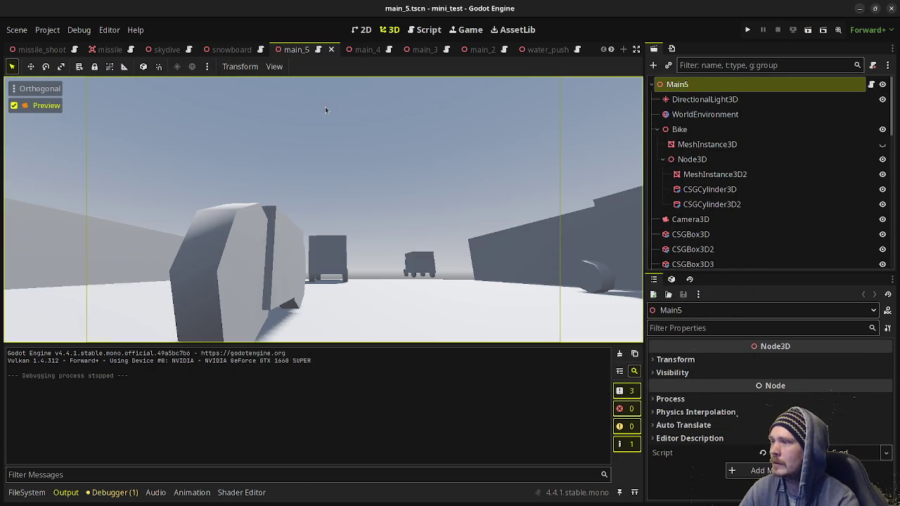
left_click(809, 33)
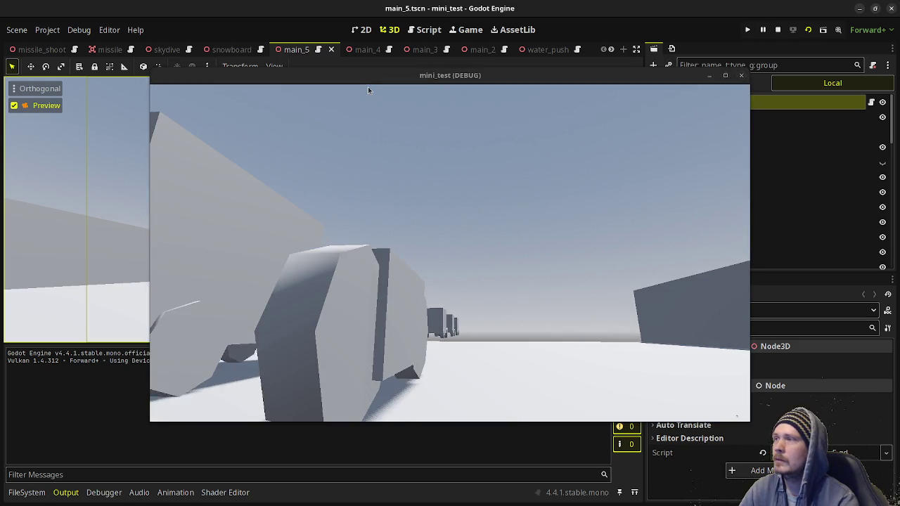
key("F8")
left_click(366, 51)
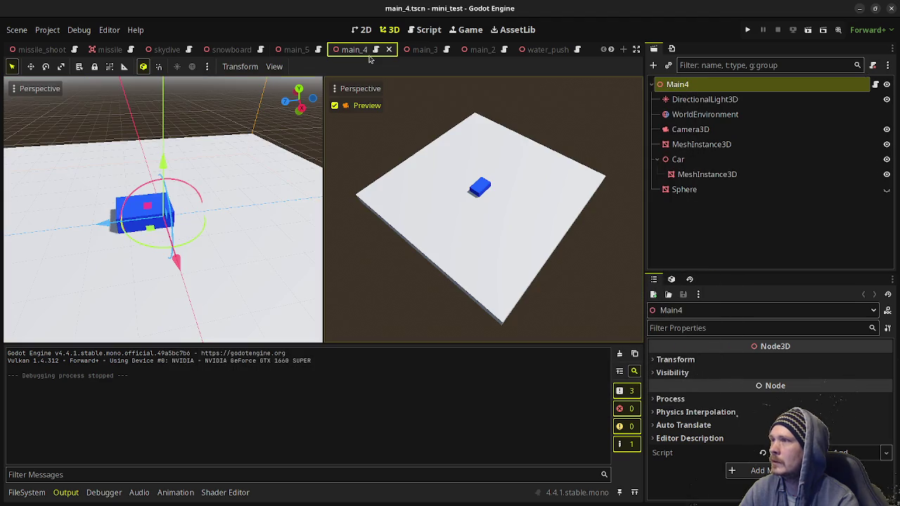
Switch to main_2 via main_3, save and run it, then stop the plane test.
left_click(420, 52)
left_click(472, 50)
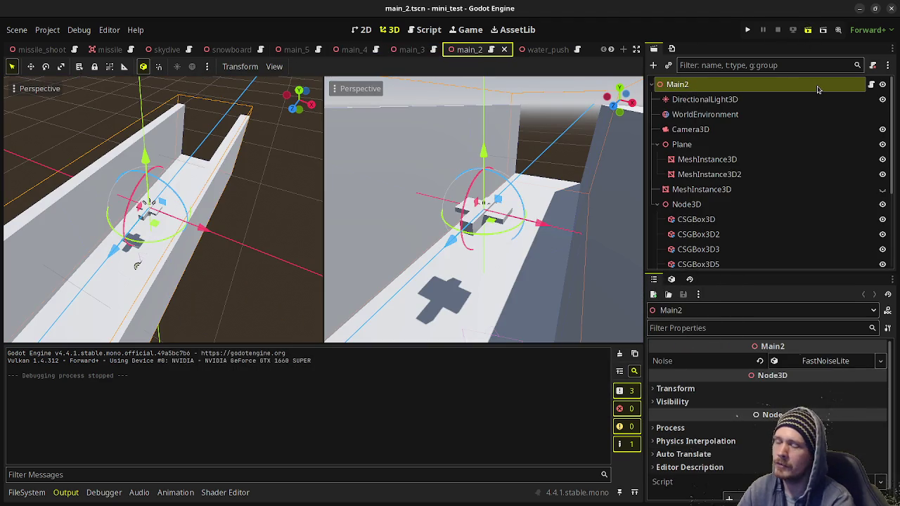
key("ctrl+s")
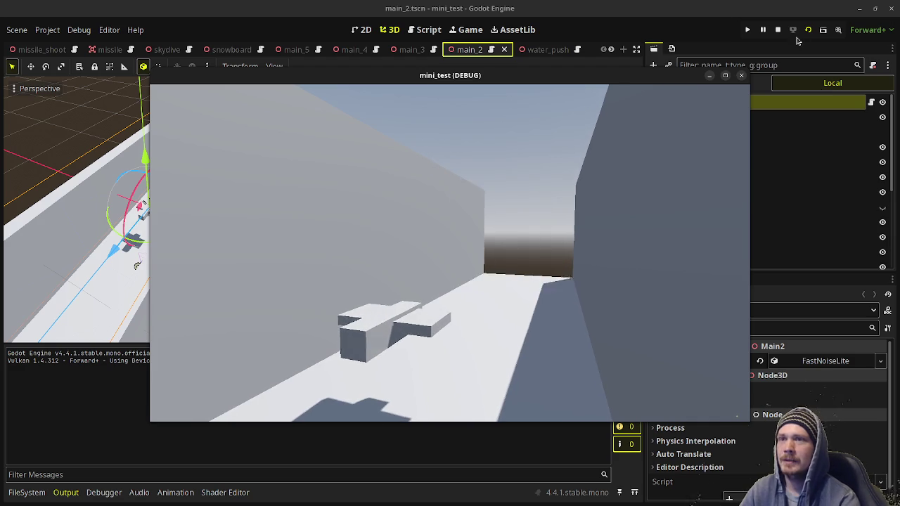
left_click(778, 30)
scroll(422, 50, "down", 7)
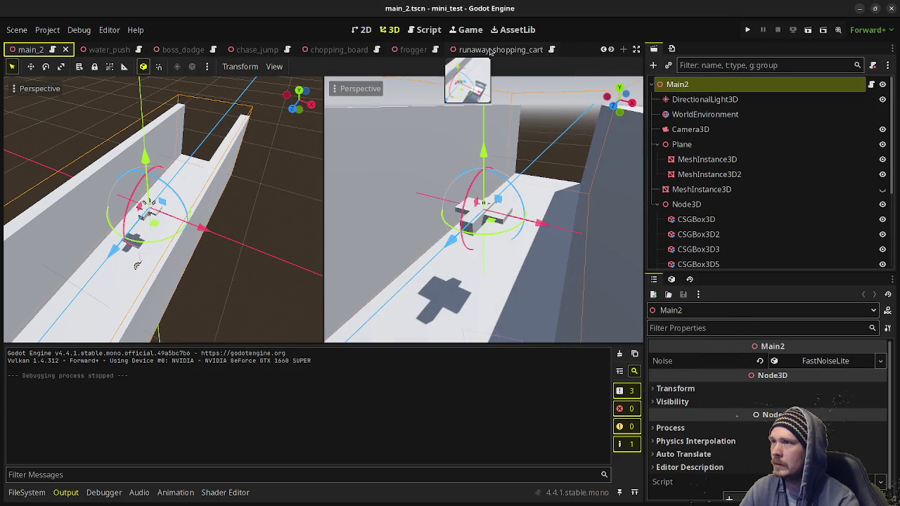
scroll(436, 50, "down", 5)
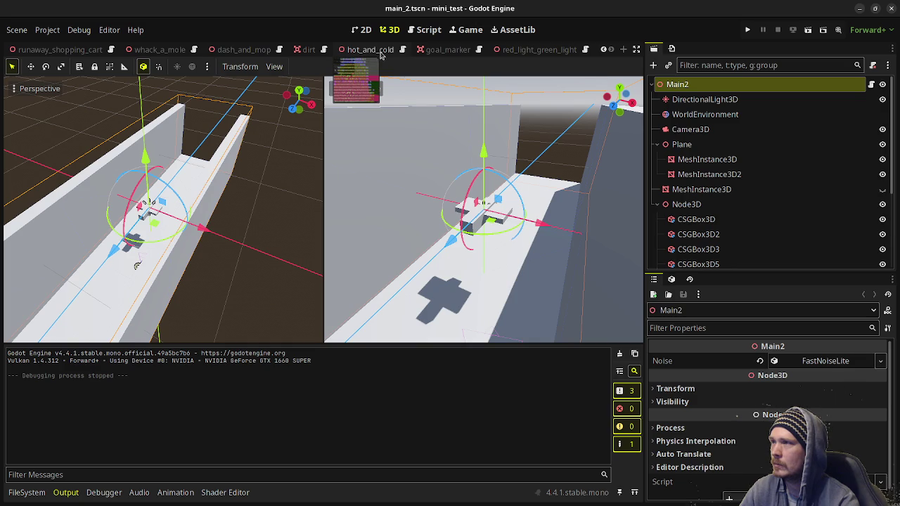
Run hot_and_cold and walk the character toward the camera and left, then stop.
left_click(373, 49)
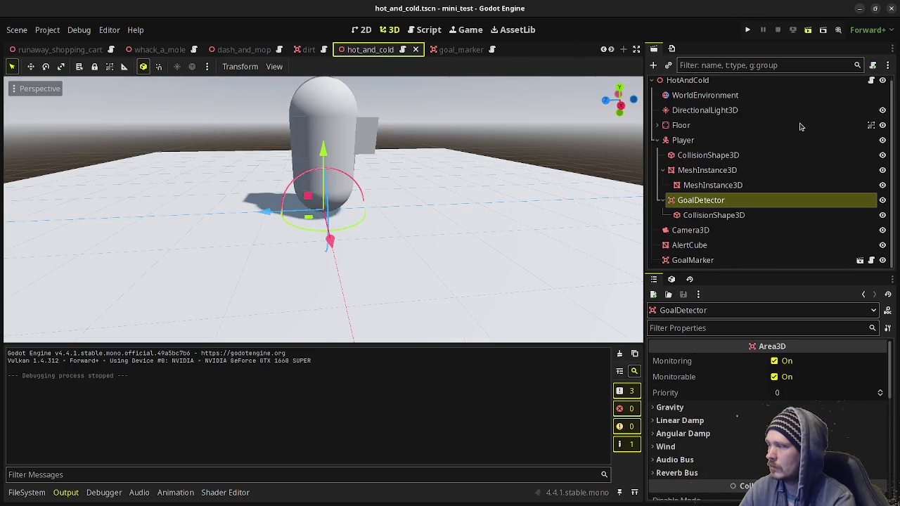
key("ctrl+s")
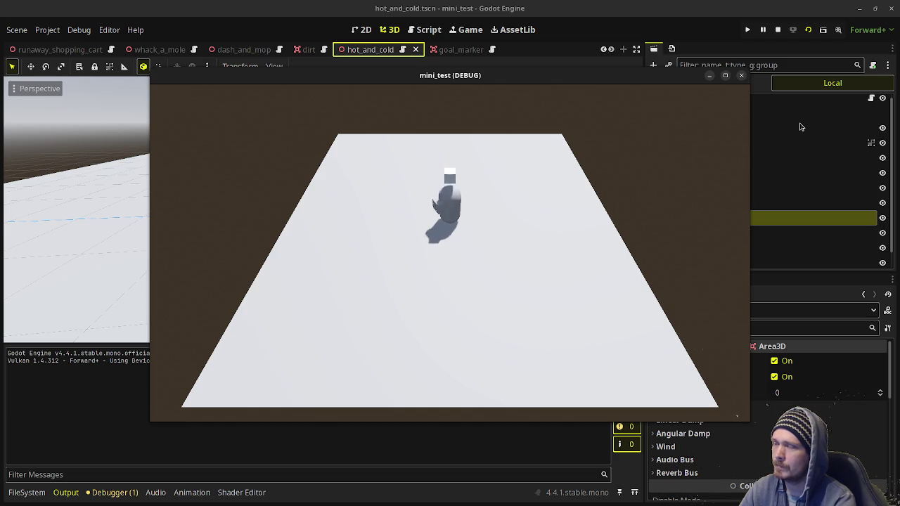
key("Down")
key("Left")
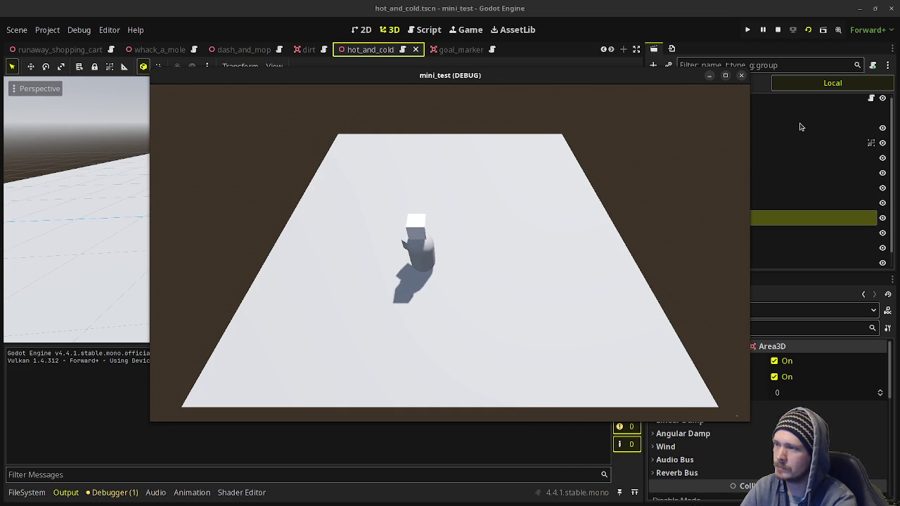
left_click(778, 29)
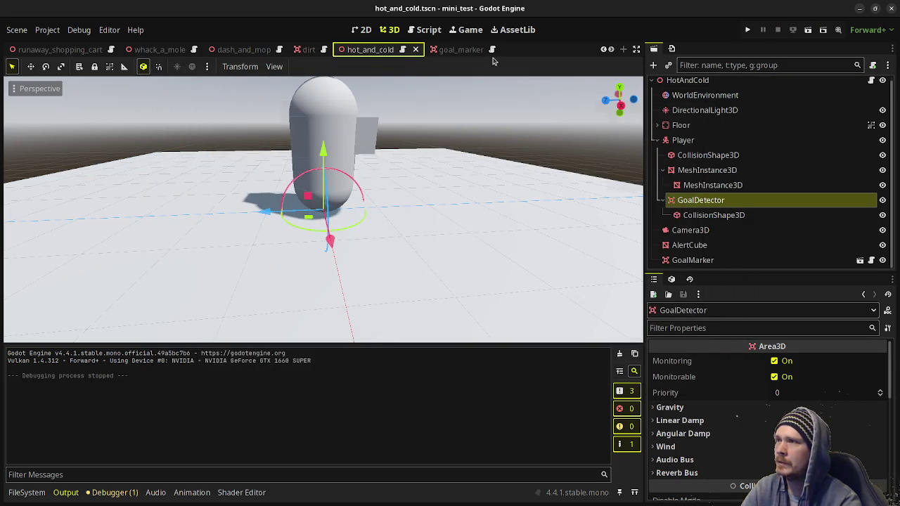
Run red_light_green_light and steer the player forward past the box with WASD.
left_click(426, 52)
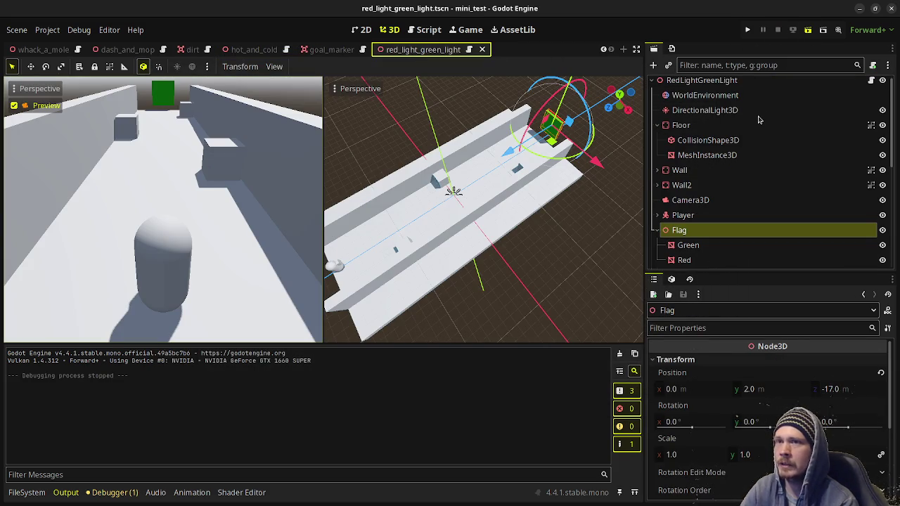
key("F6")
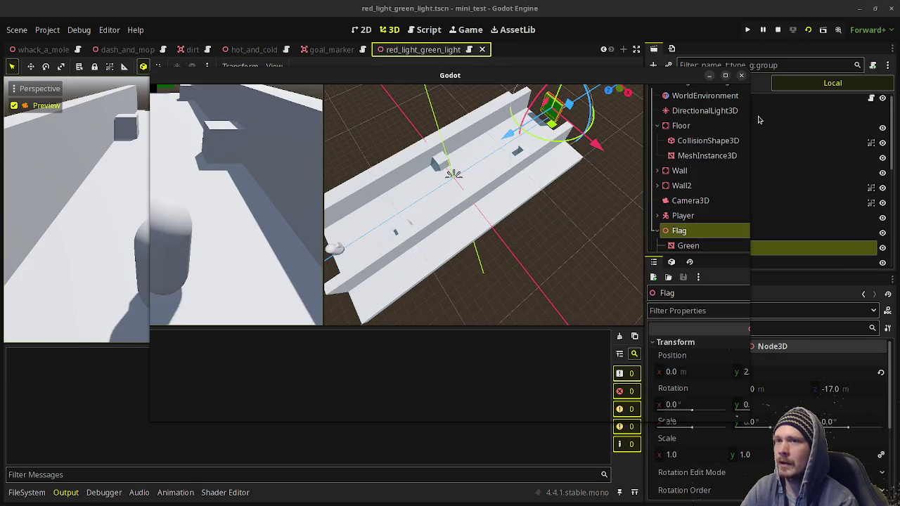
key("w")
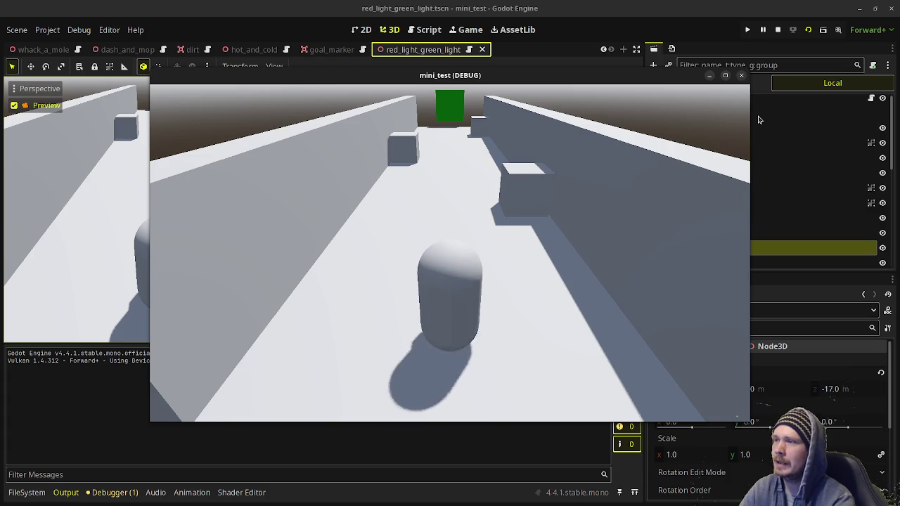
key("w")
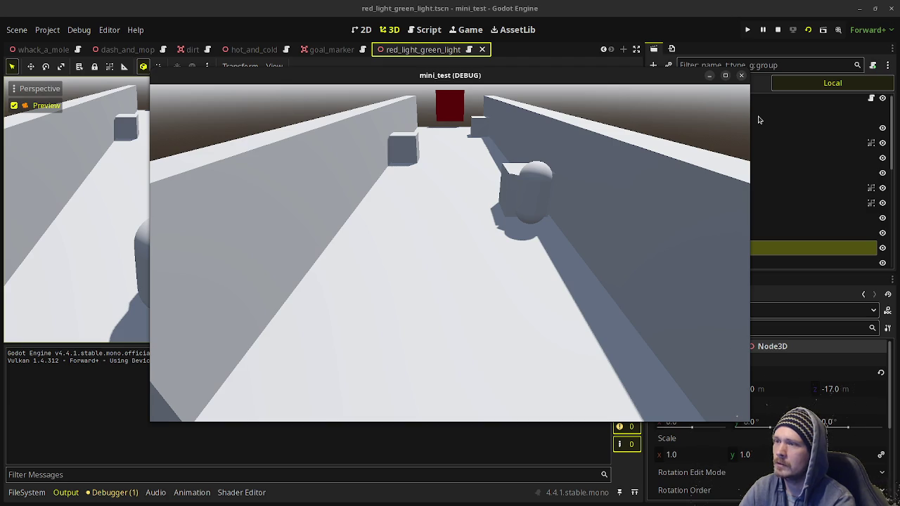
key("a")
key("w")
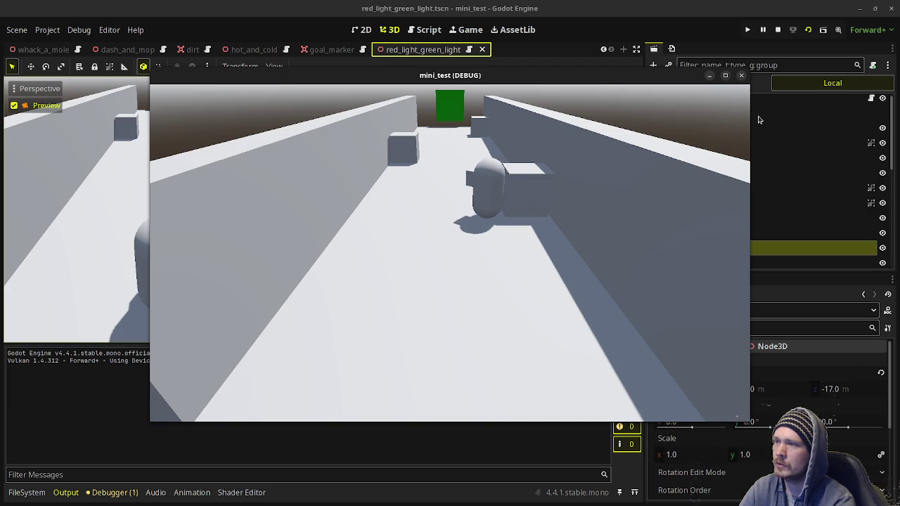
key("w")
key("a")
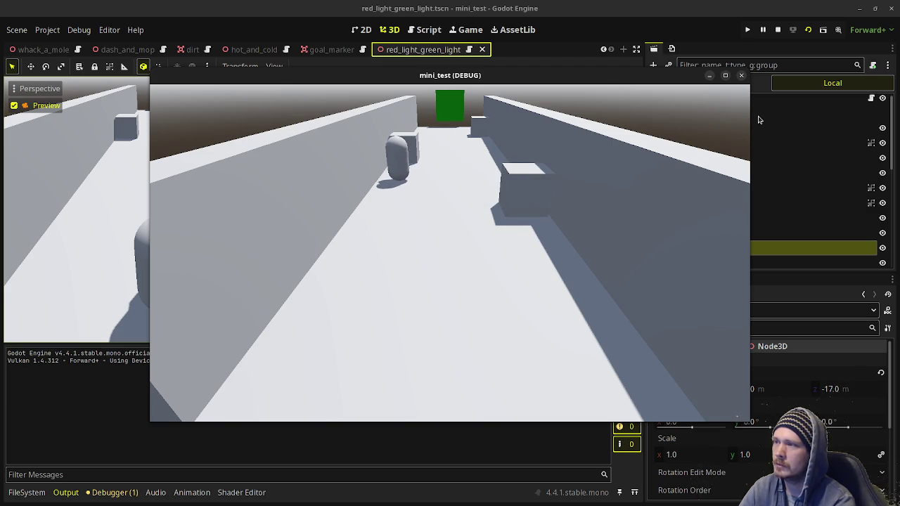
key("w")
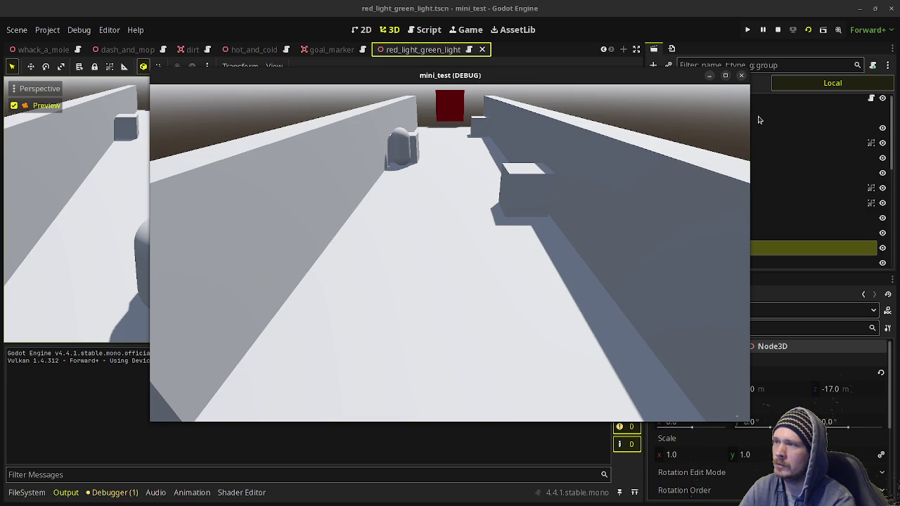
Move the player again after the red-light reset, stop the run, and switch to the notes.
key("d")
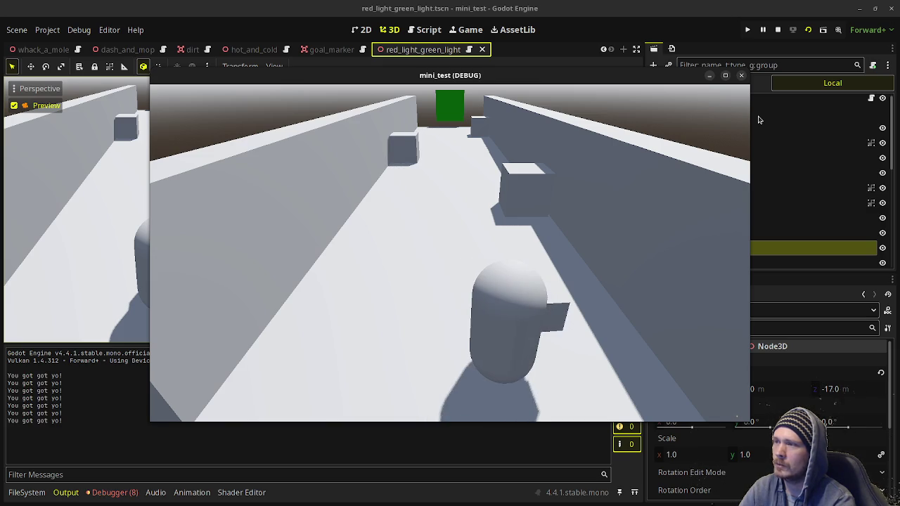
key("w")
key("a")
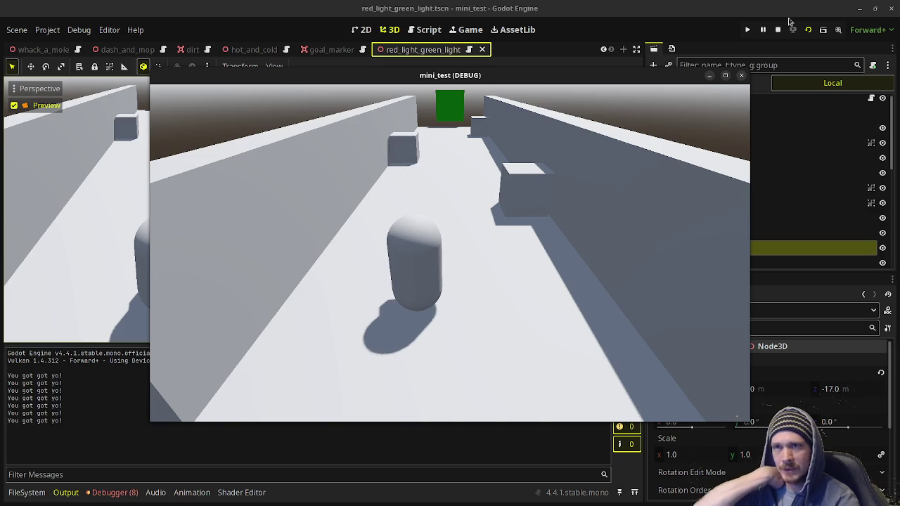
left_click(778, 31)
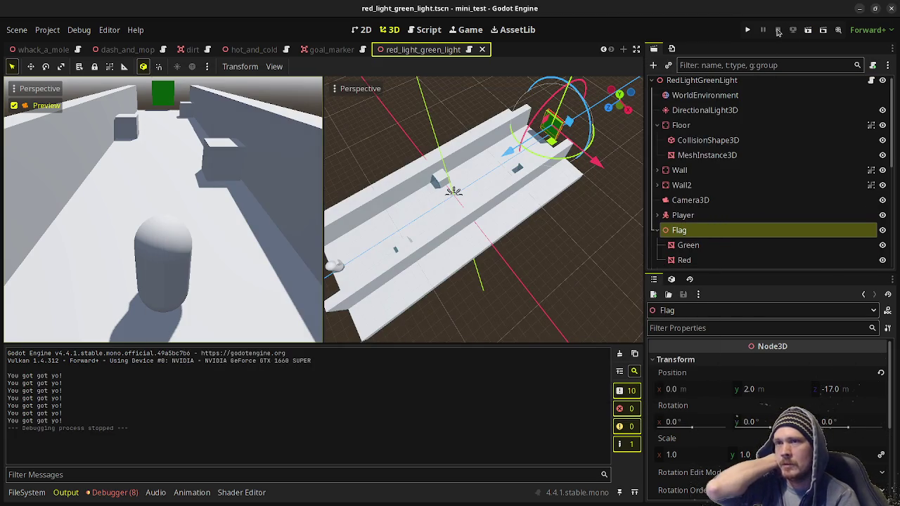
key("alt+Tab")
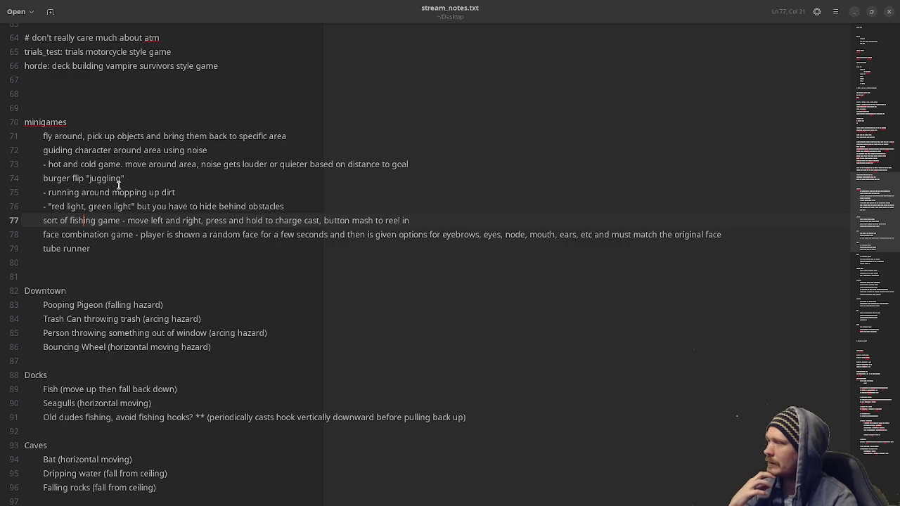
left_click_drag(137, 181, 42, 180)
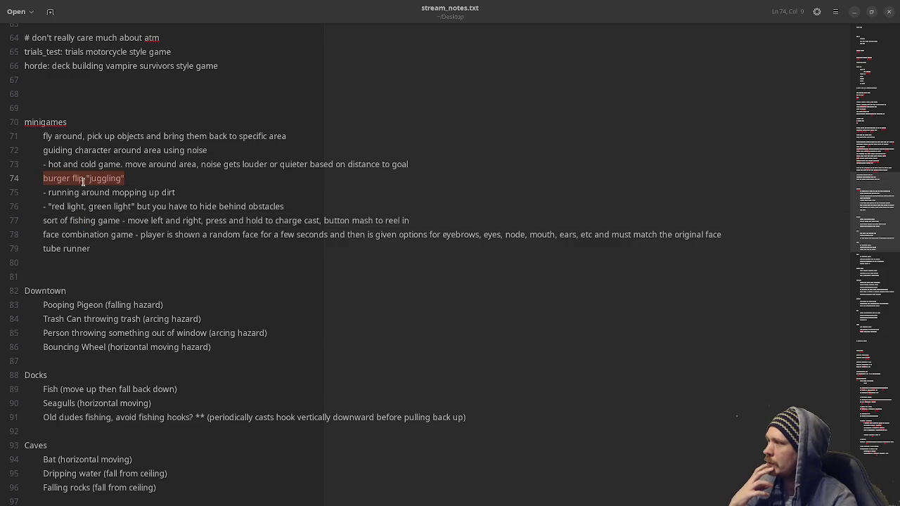
left_click_drag(69, 220, 124, 220)
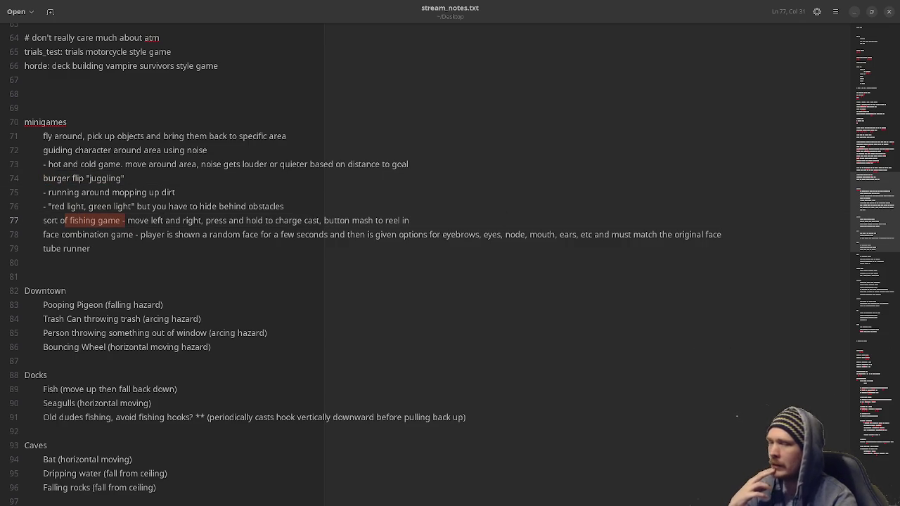
key("alt+Tab")
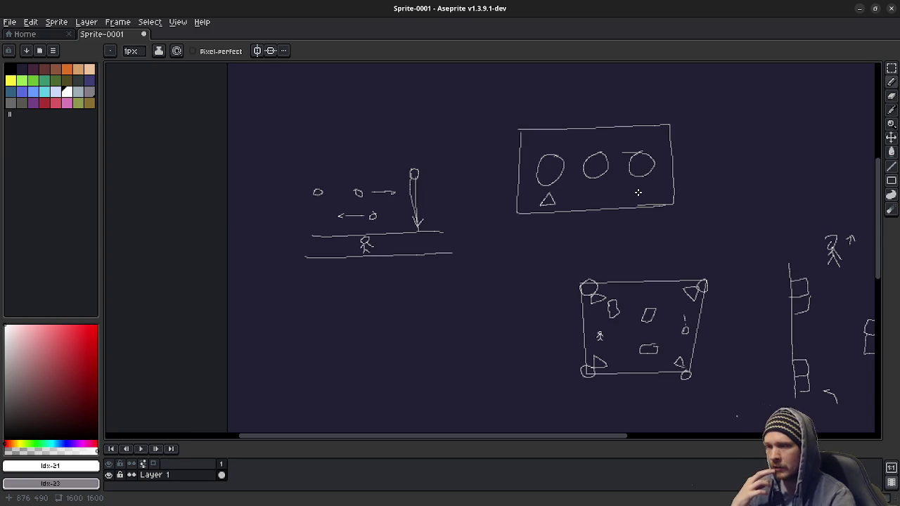
left_click(858, 10)
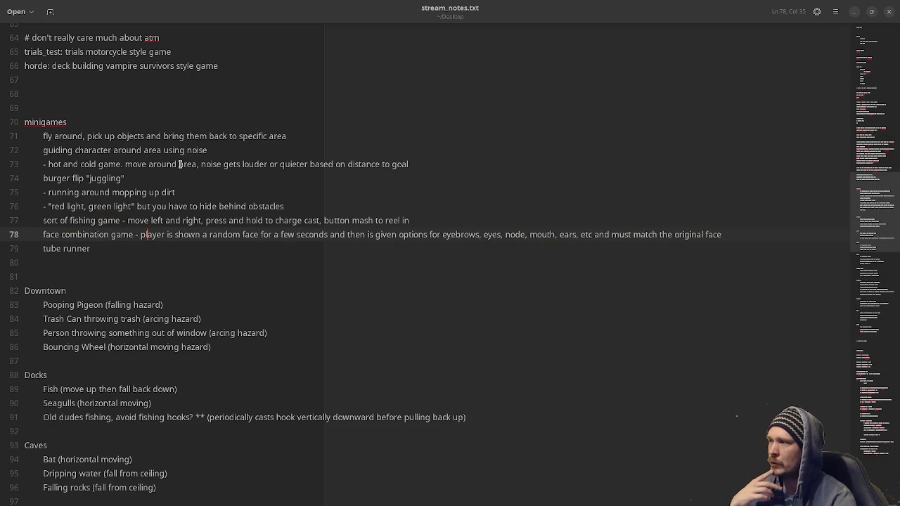
left_click(220, 165)
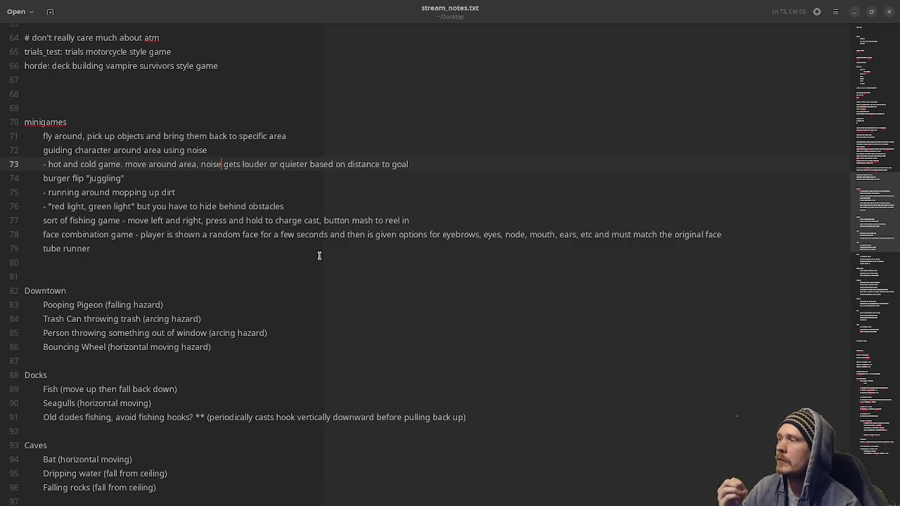
Place the cursor on the line 74 burger flip note, then minimize the notes window.
left_click(70, 178)
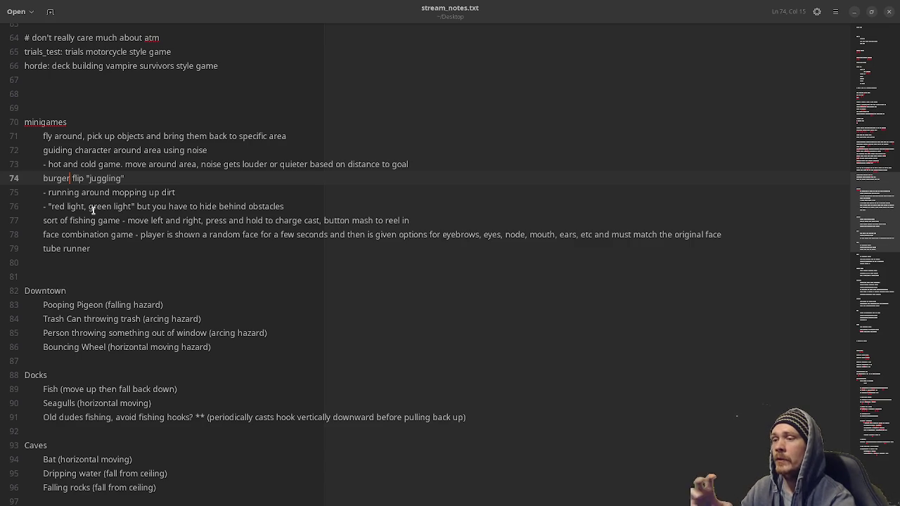
left_click(855, 14)
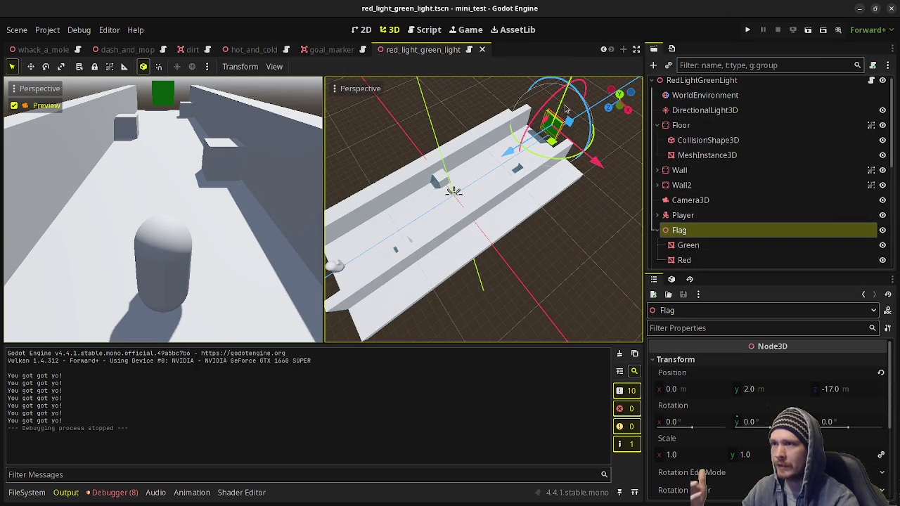
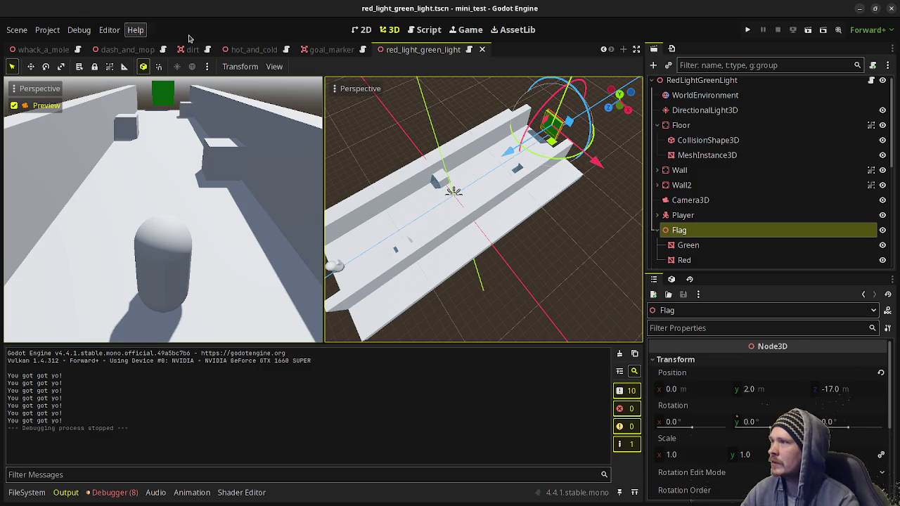
Run the dash_and_mop scene with F6 and mop the first dirt tiles using the arrow keys.
left_click(123, 49)
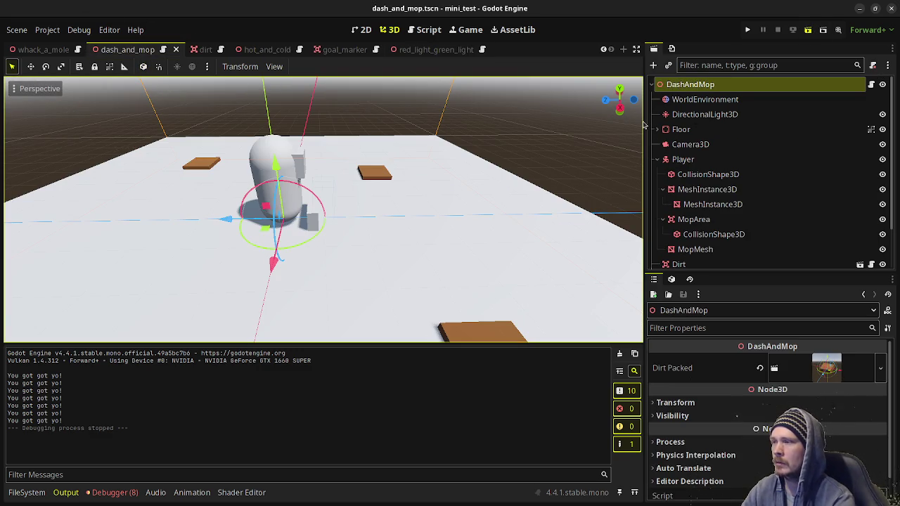
key("F6")
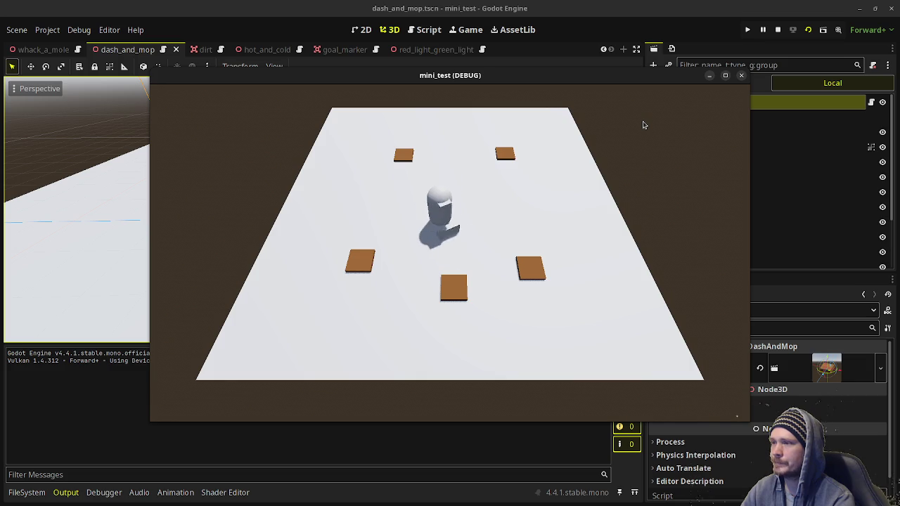
key("Down")
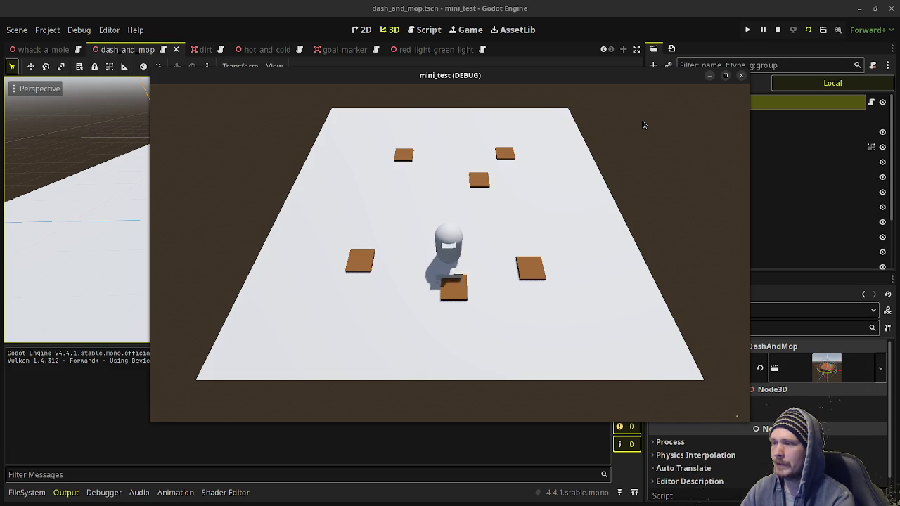
key("Right")
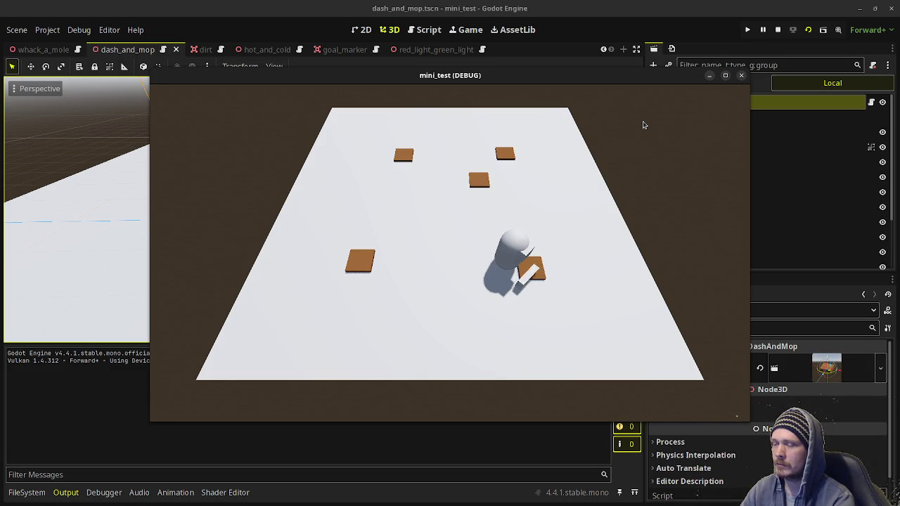
key("Left")
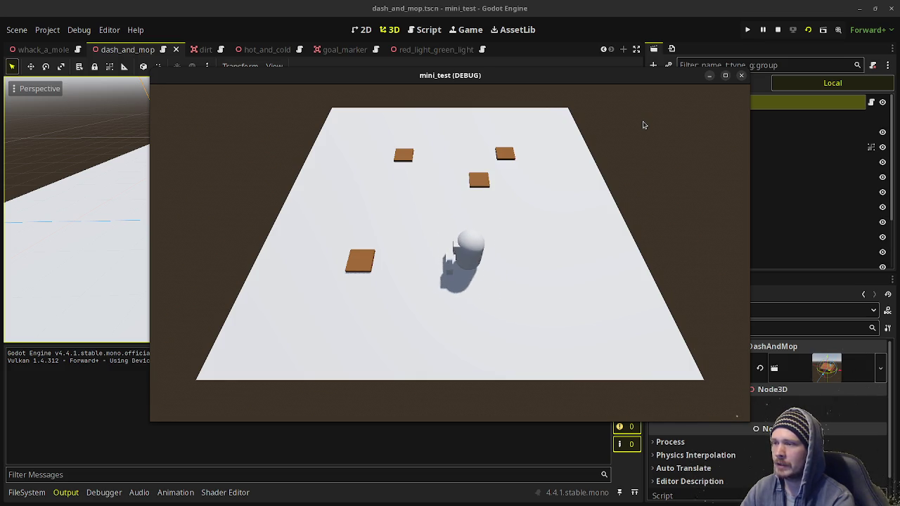
key("Left")
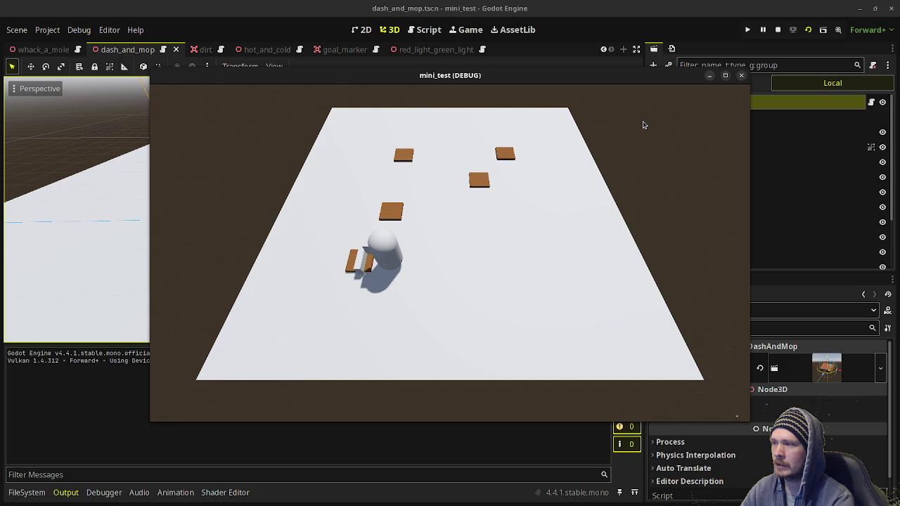
key("Up")
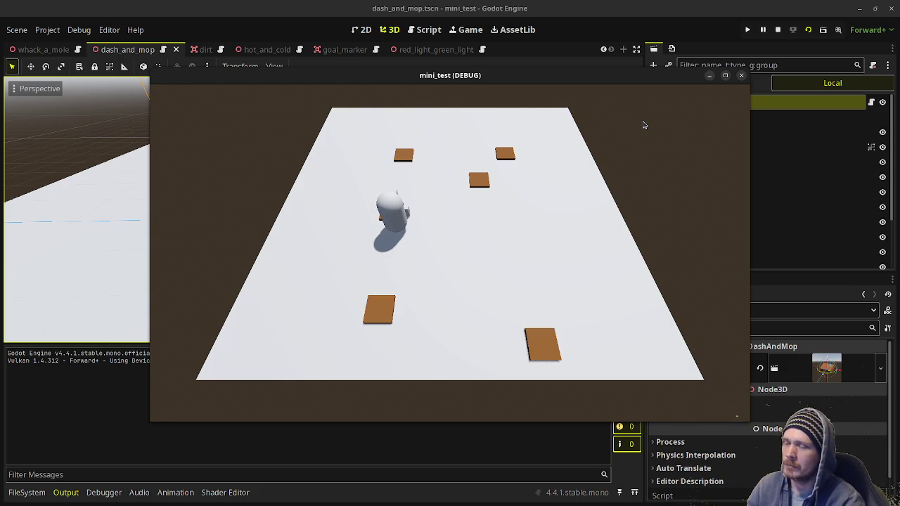
Steer the player with WASD to mop more dirt patches spawning across the floor.
key("space")
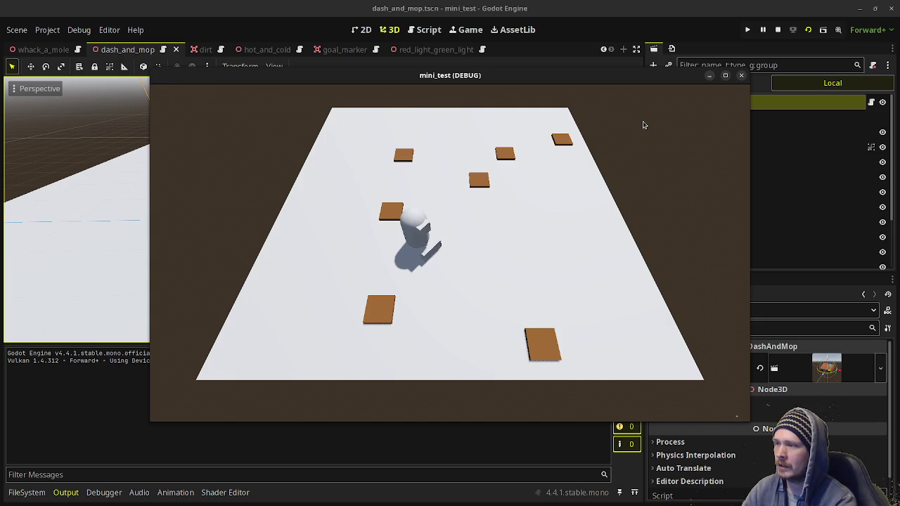
key("w")
key("a")
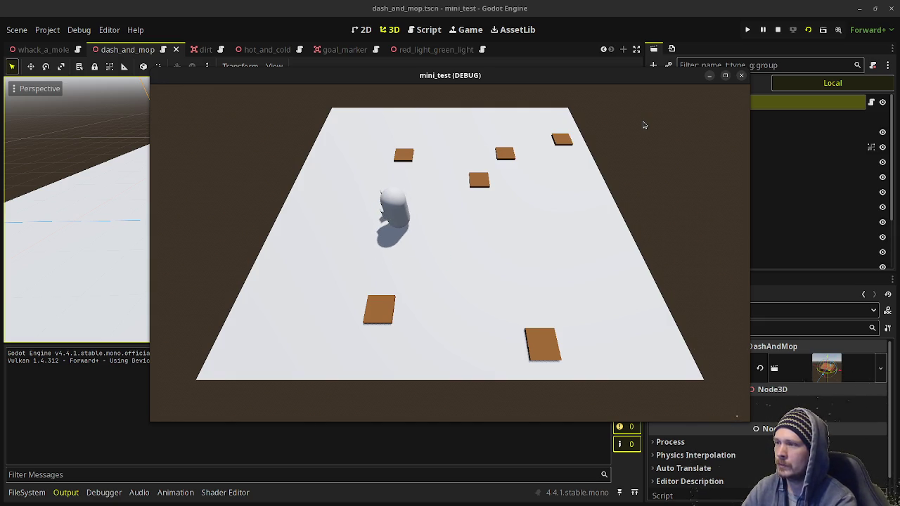
key("w")
key("d")
key("d")
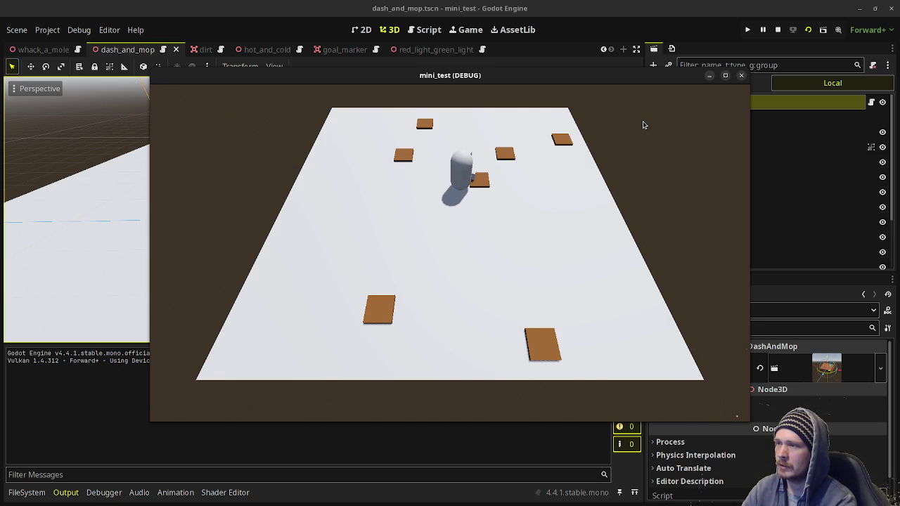
key("d")
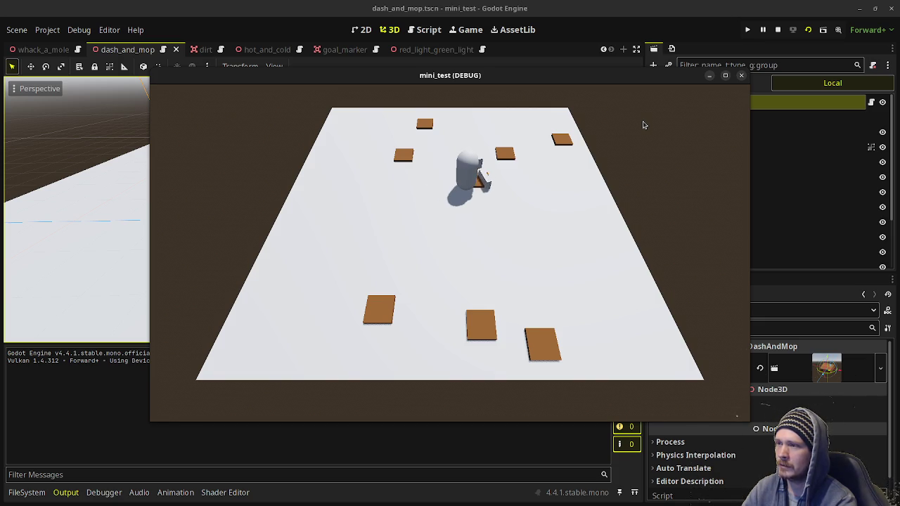
key("d")
key("s")
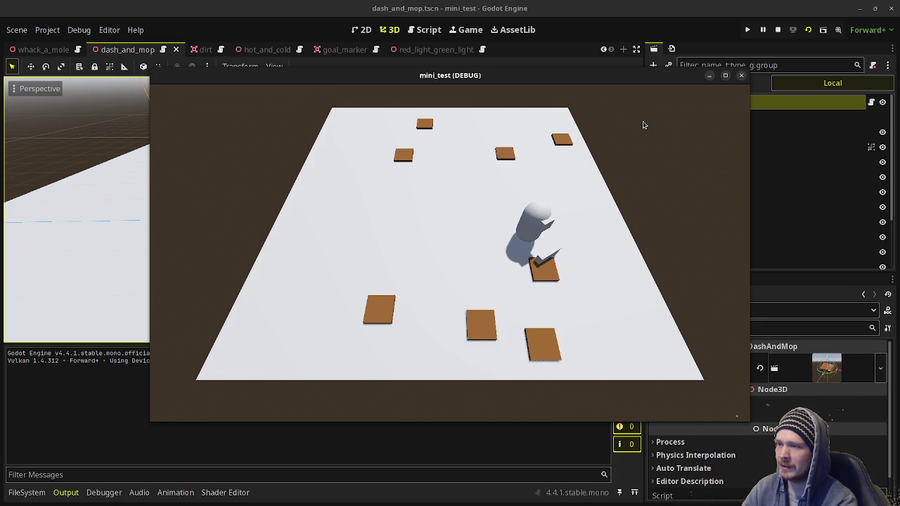
key("a")
key("s")
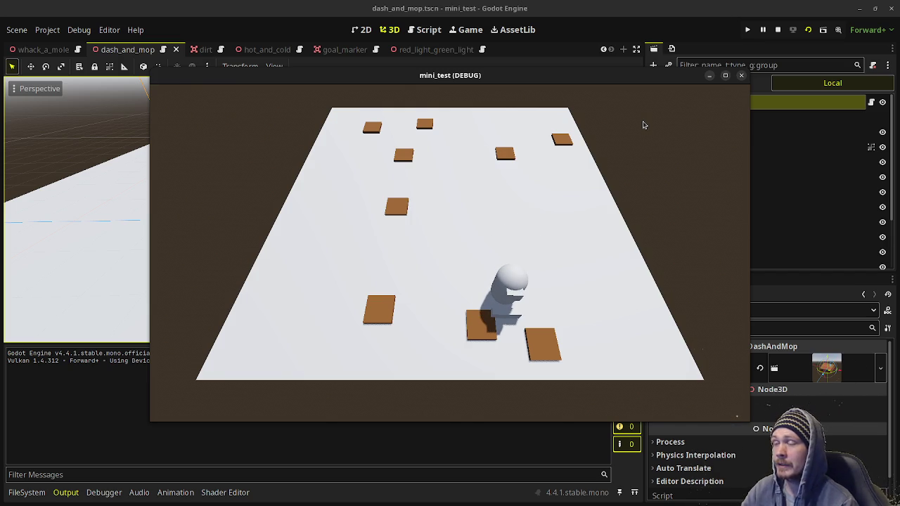
key("d")
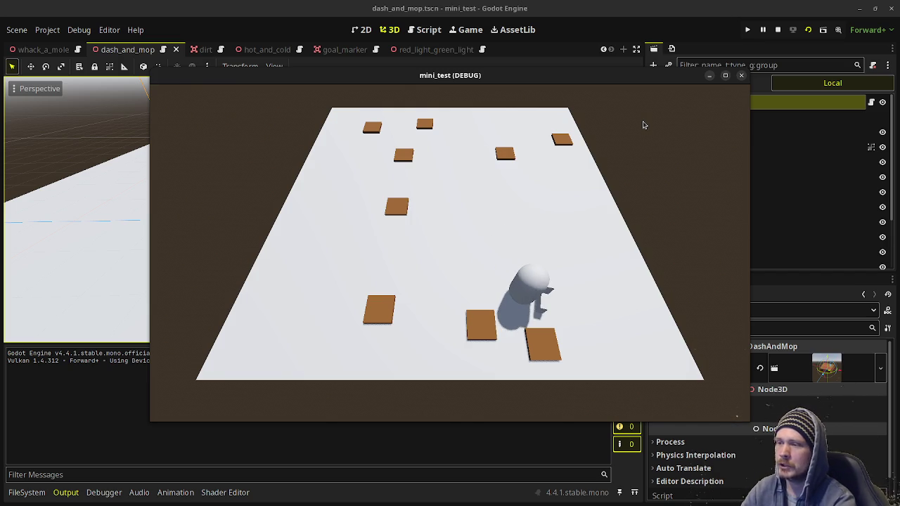
key("w")
key("d")
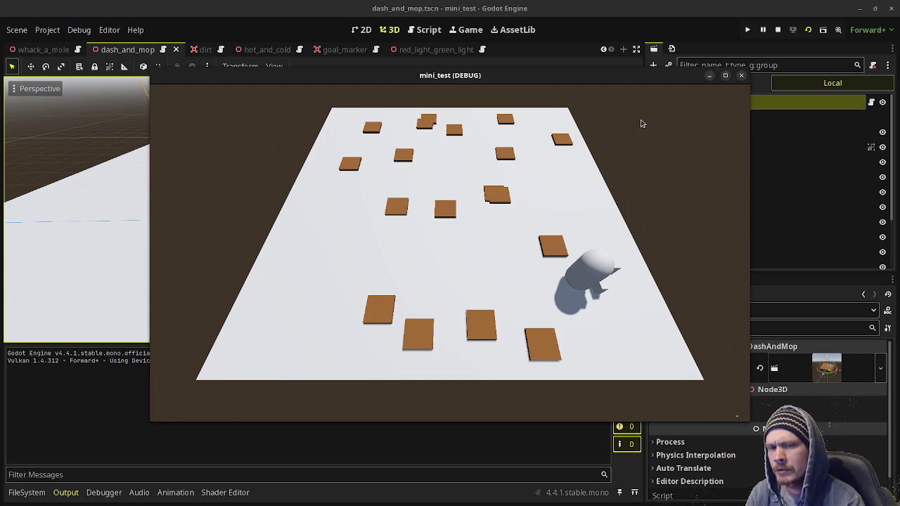
Stop the running test game, close its debug window, and switch to the YouTube playthrough.
left_click(777, 30)
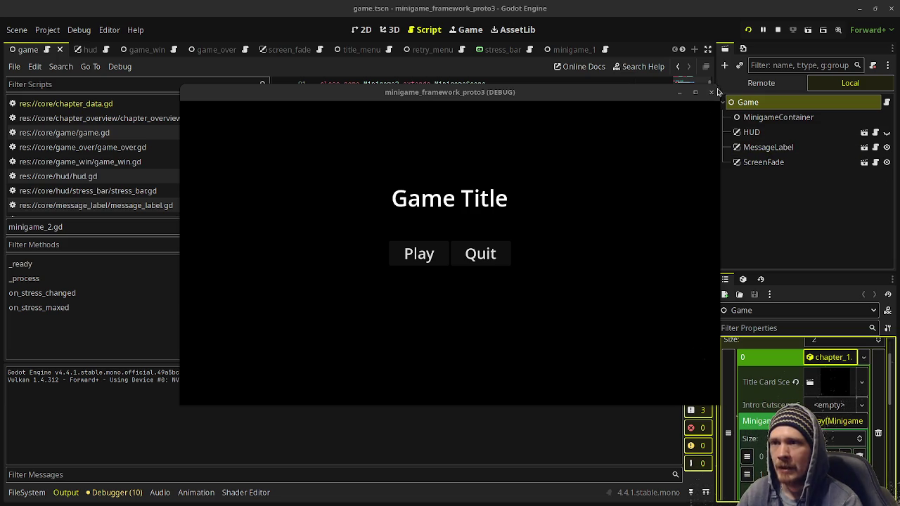
key("F8")
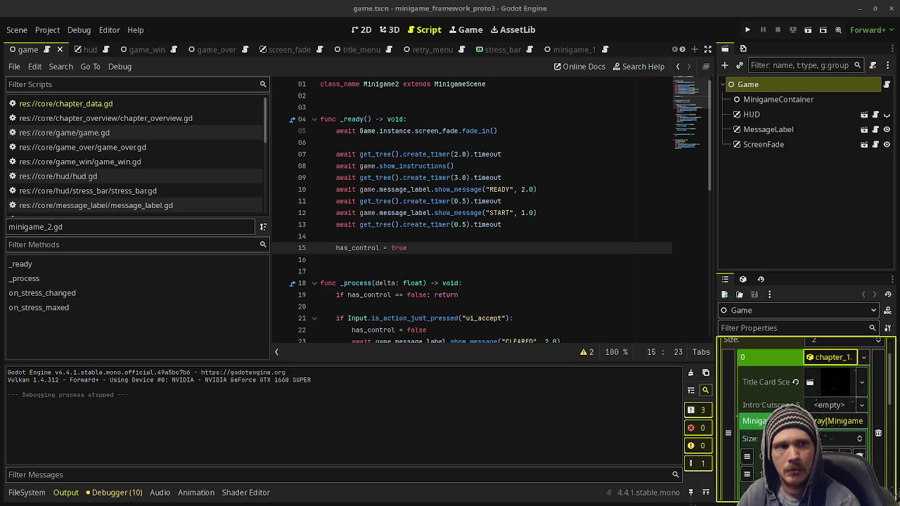
key("alt+Tab")
Widen the video, seek the Incredible Crisis playthrough near 6:16, and watch the dance minigame.
key("t")
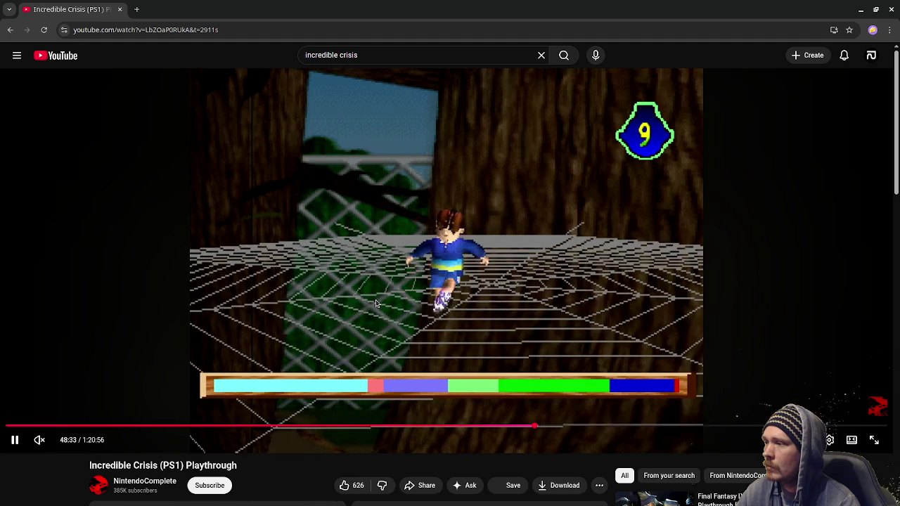
left_click(133, 425)
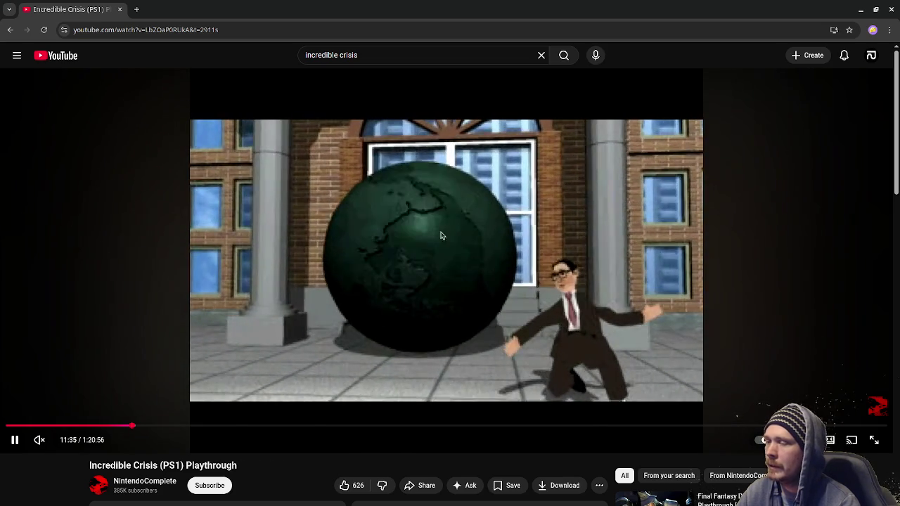
key("Right")
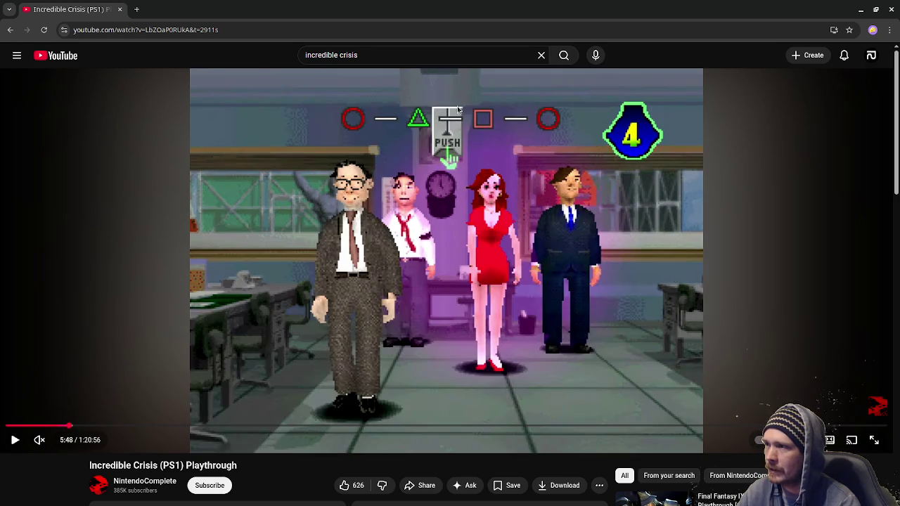
left_click(466, 305)
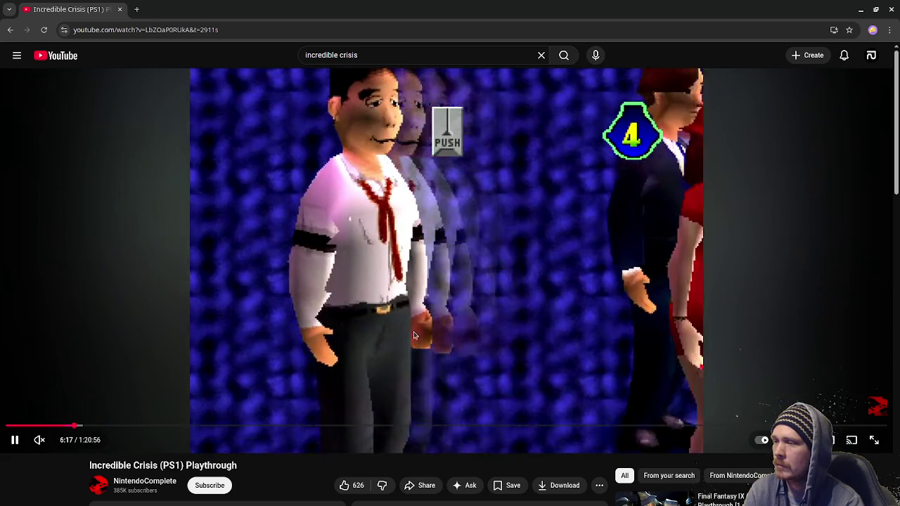
left_click(413, 335)
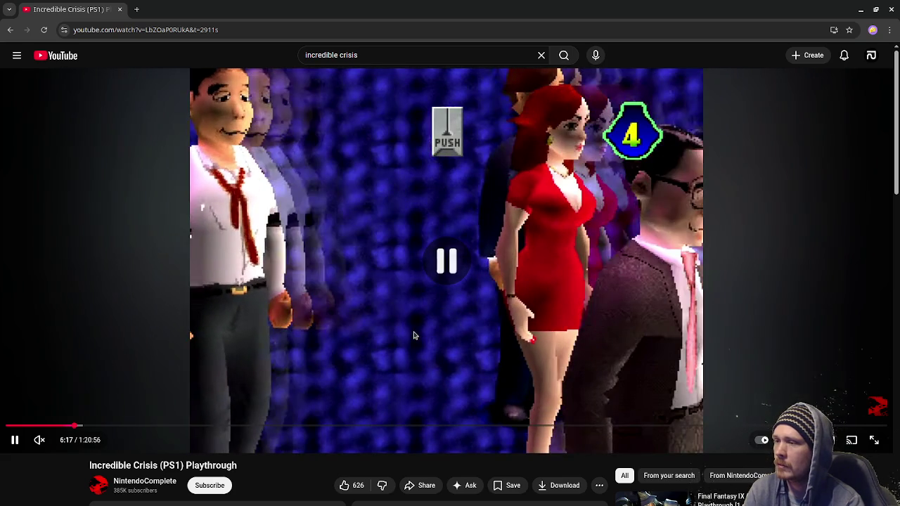
left_click(478, 346)
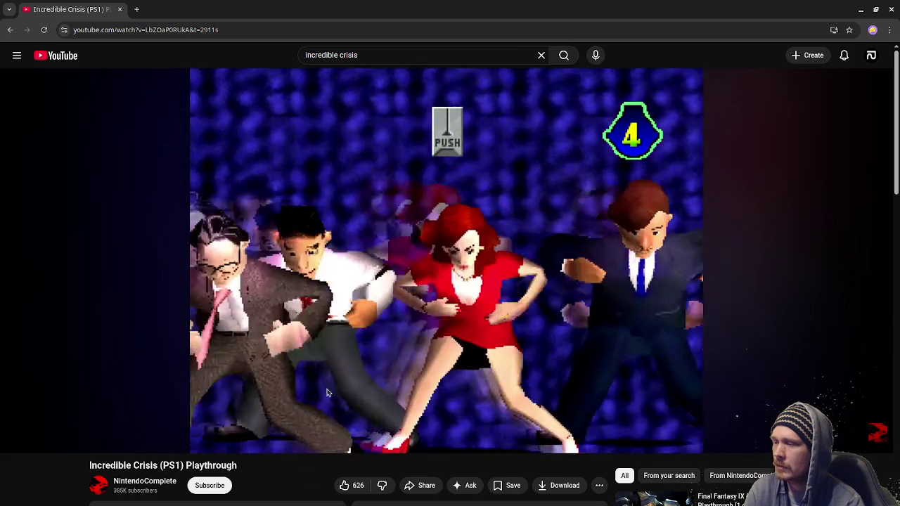
Hold on the video for 2x playback until the elevator minigame's 470m counter appears.
mouse_move(397, 357)
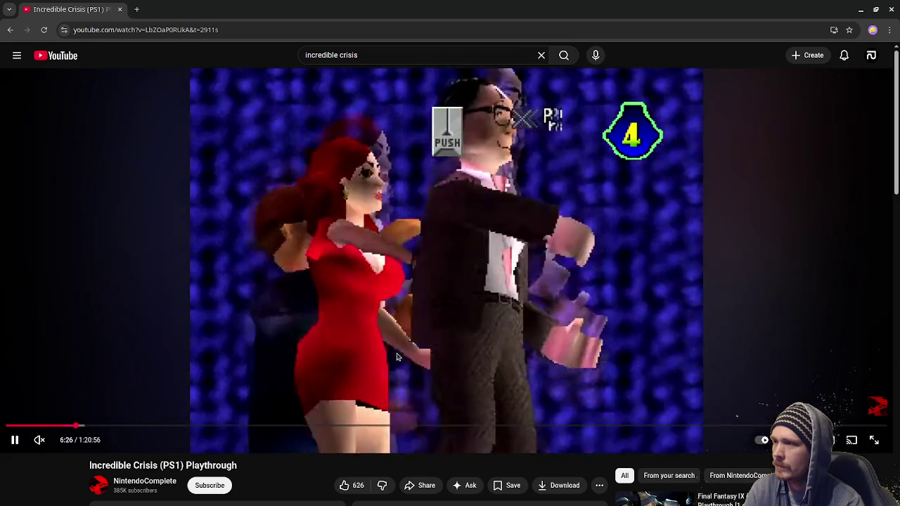
left_click_drag(396, 357, 388, 347)
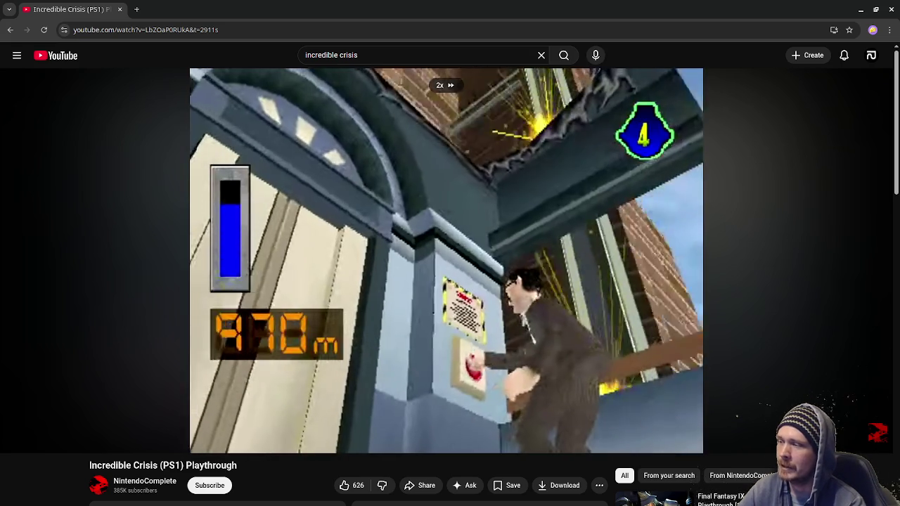
Alternate 2x and normal playback through the pole minigame to the 11:49 personnel assessment.
left_click_drag(486, 123, 486, 123)
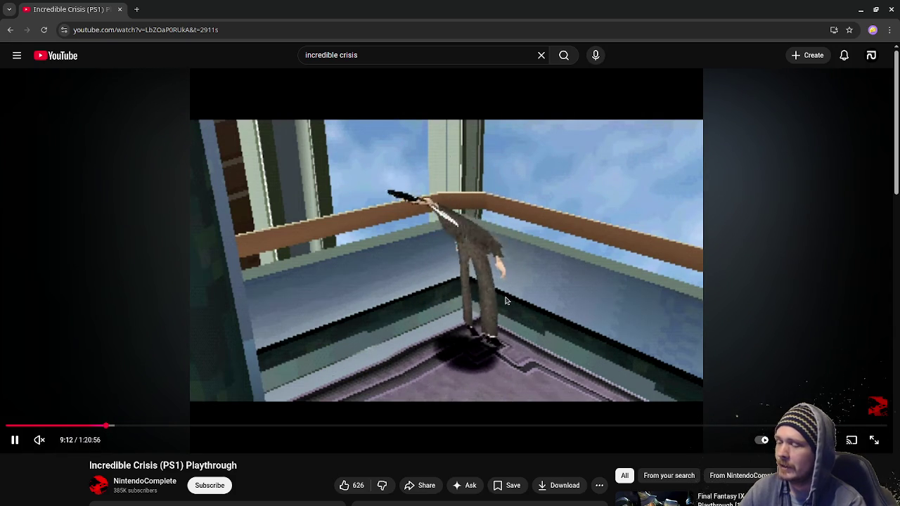
left_click_drag(541, 298, 545, 300)
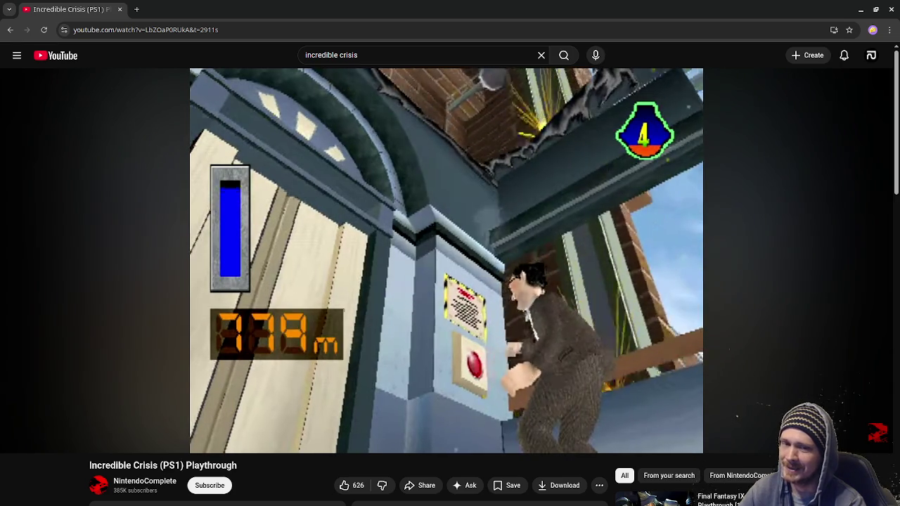
mouse_move(547, 303)
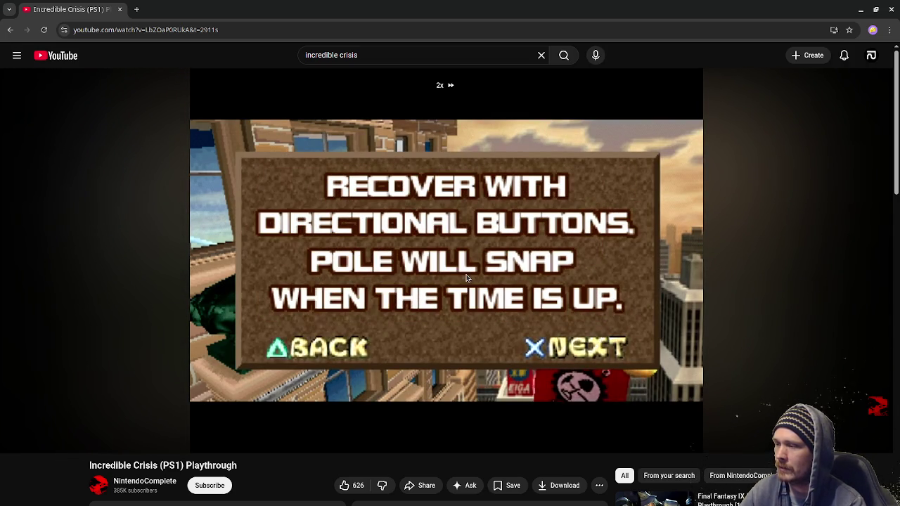
left_click_drag(466, 279, 490, 358)
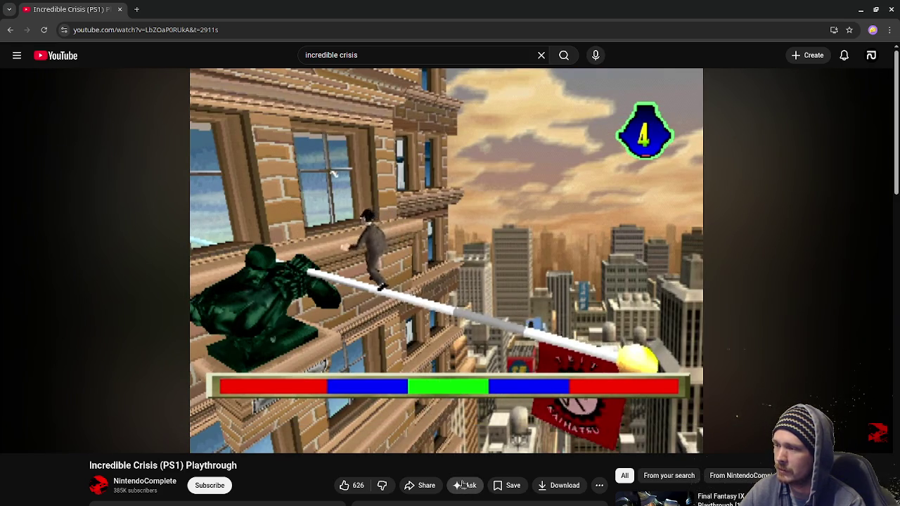
left_click_drag(537, 330, 537, 331)
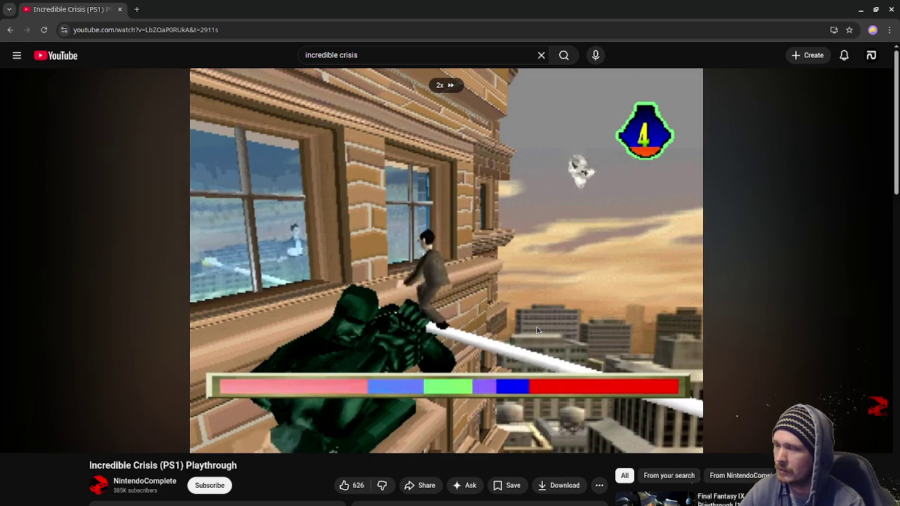
left_click_drag(538, 330, 540, 329)
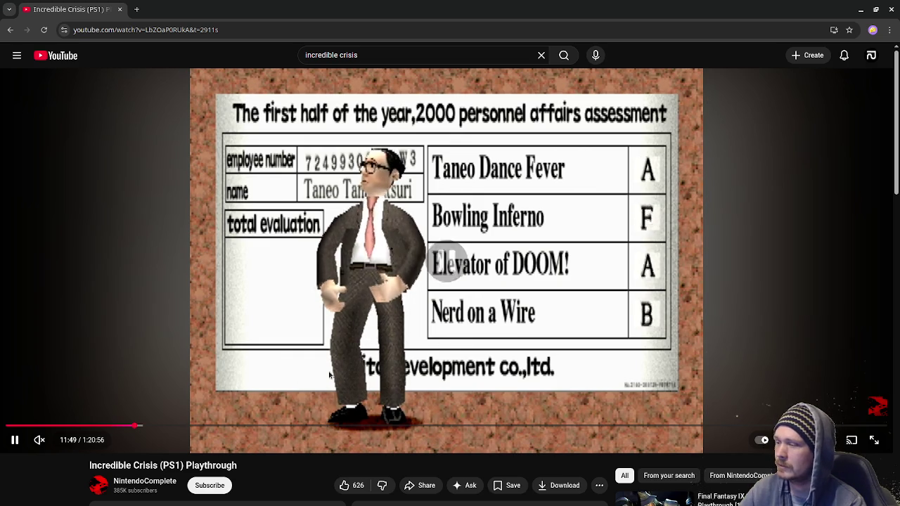
Seek to 12:39, play, pause on the quiz question, then skip ahead to 13:56.
left_click_drag(144, 425, 145, 425)
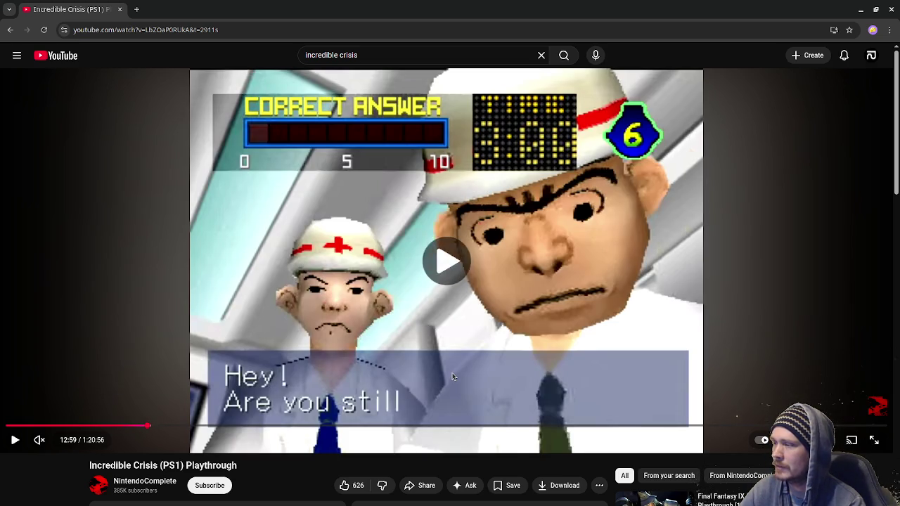
left_click(452, 377)
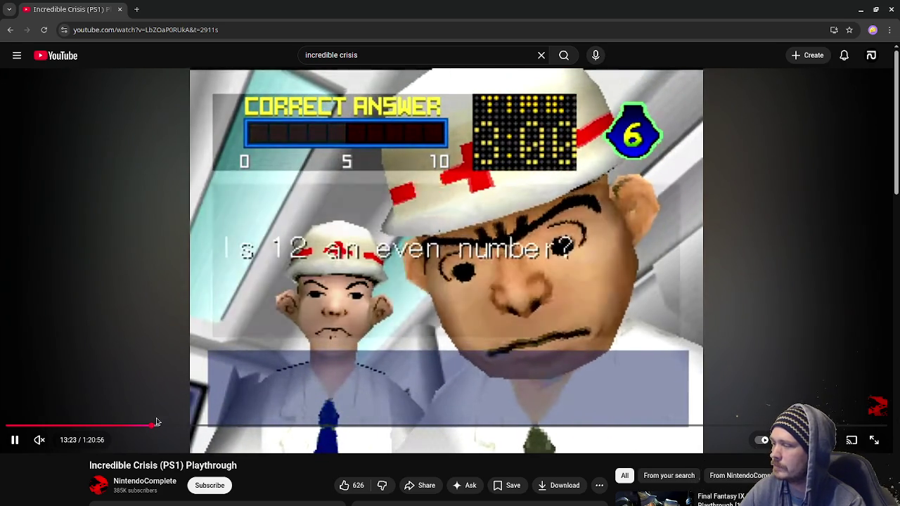
key("space")
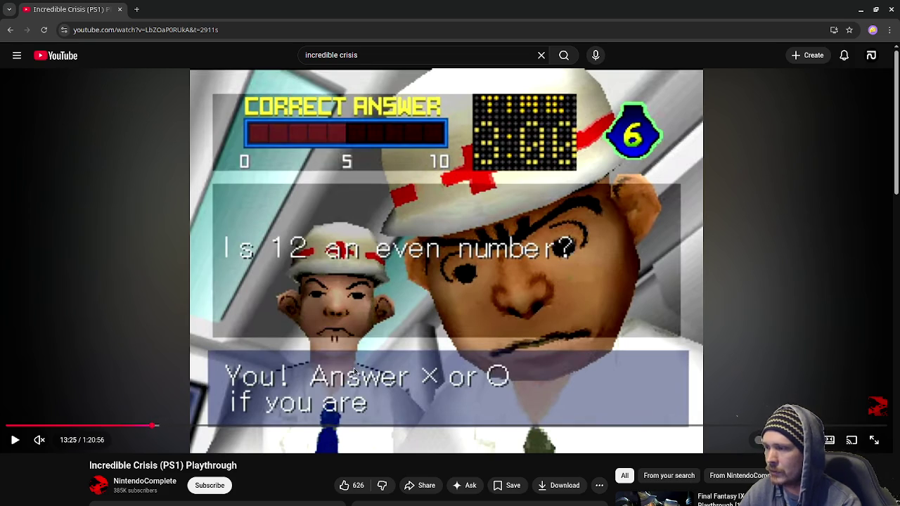
left_click_drag(156, 428, 161, 429)
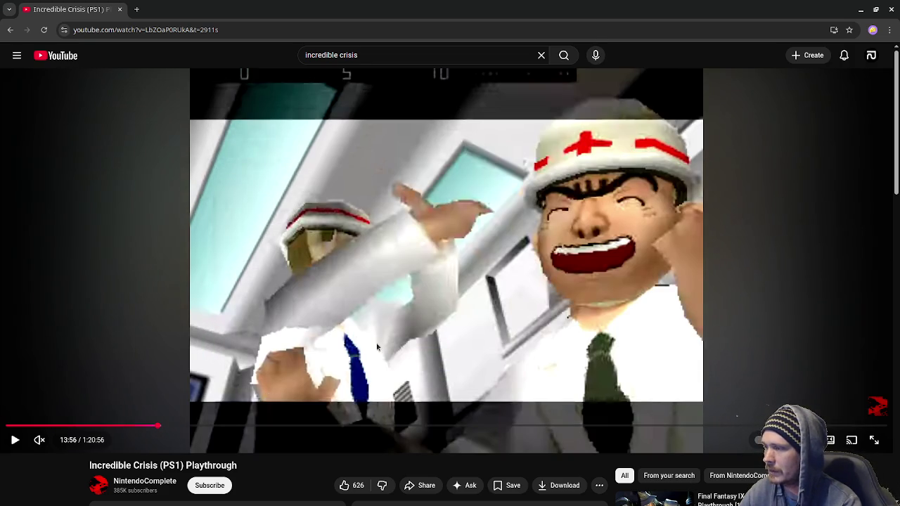
Play to the Let's Go by Stretcher! title, rewind ten seconds, skip forward, and resume.
left_click(276, 368)
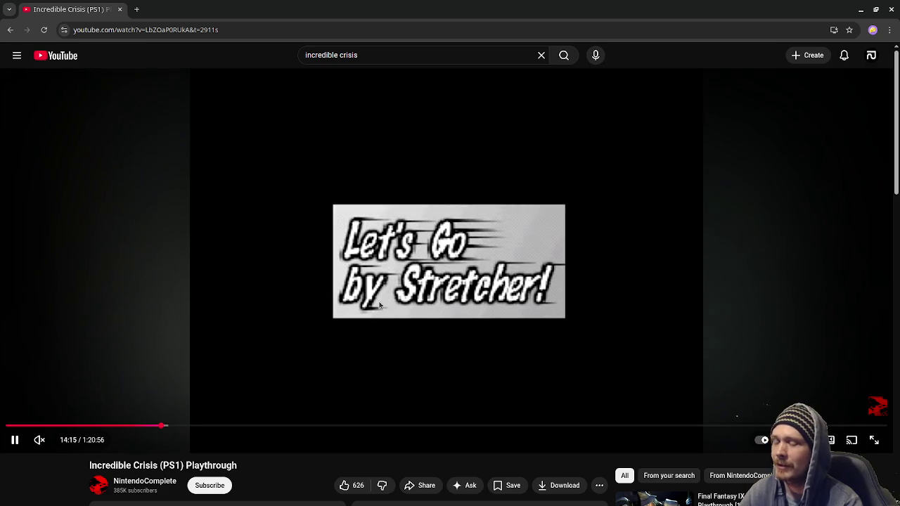
left_click(379, 304)
key("j")
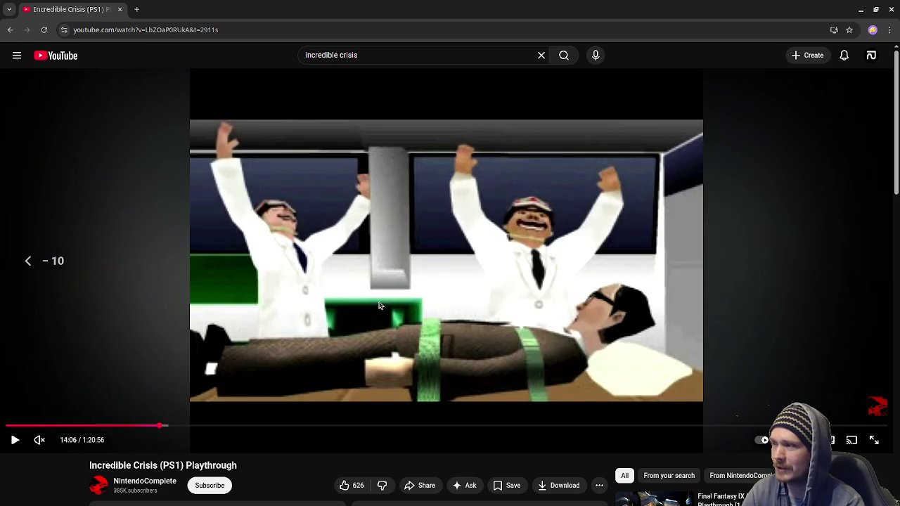
key("Right")
key("Right")
key("Right")
key("Right")
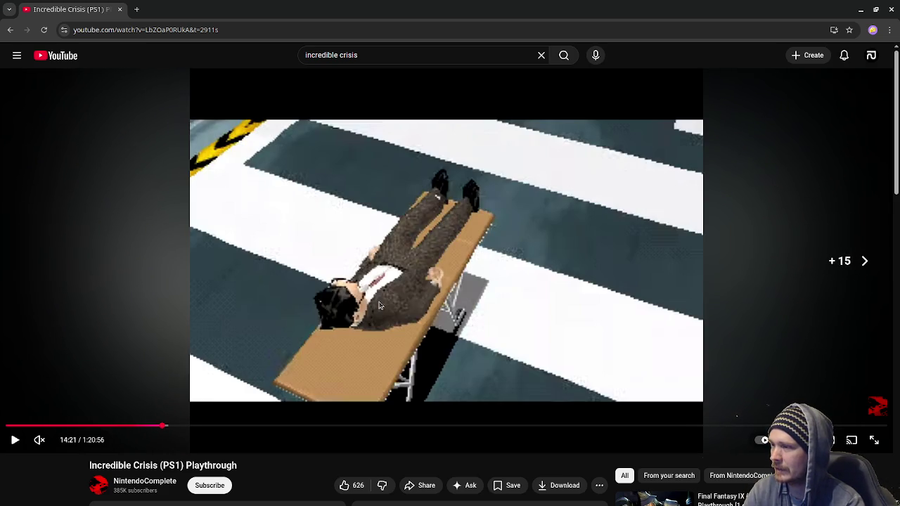
key("k")
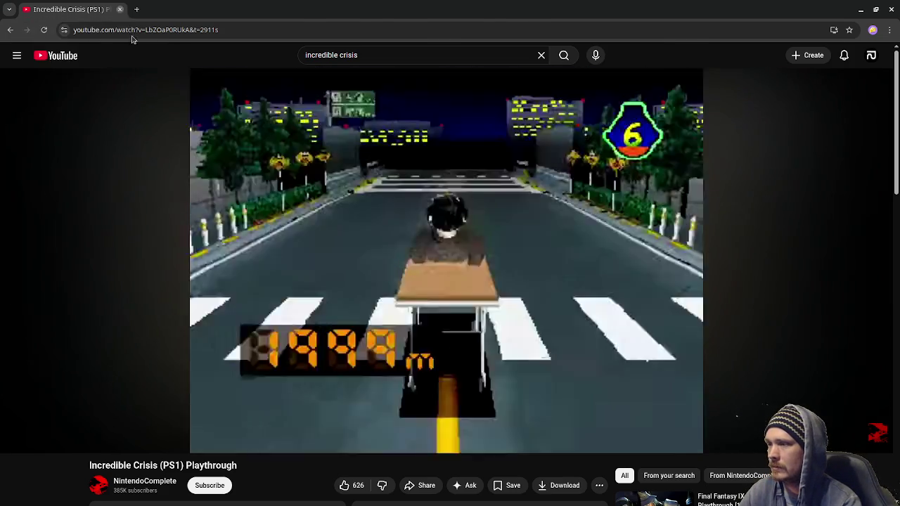
Back in Godot, edit minigame_2.gd's _ready with timers, show_message calls and has_control = true.
left_click(121, 10)
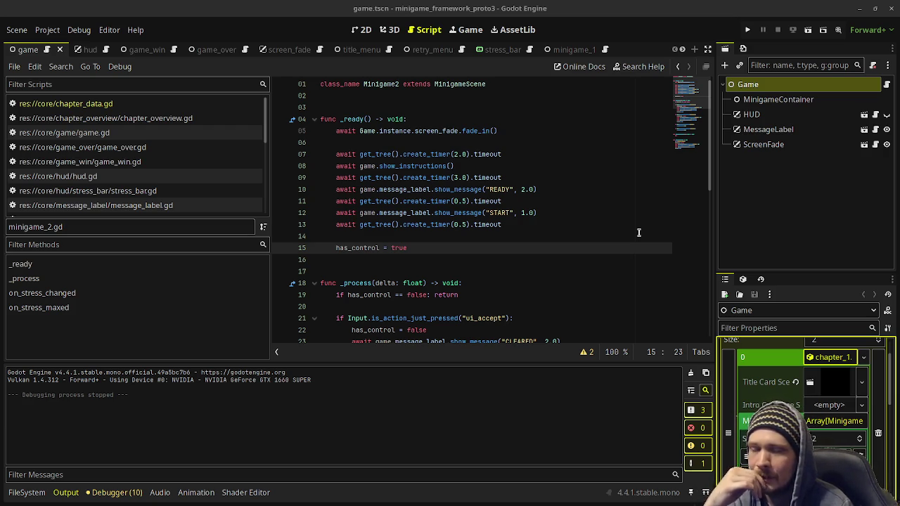
left_click(552, 202)
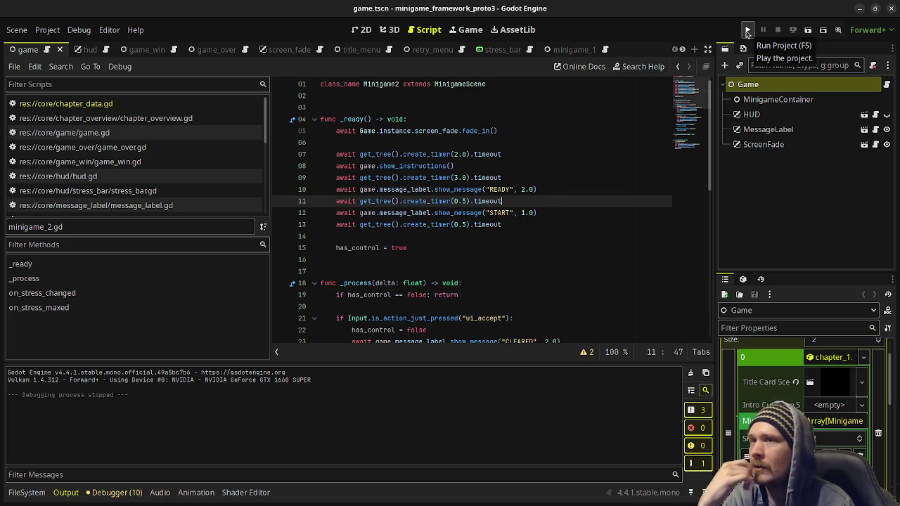
Run the project, press Play on the title menu, and drag the game window below the script.
left_click(747, 31)
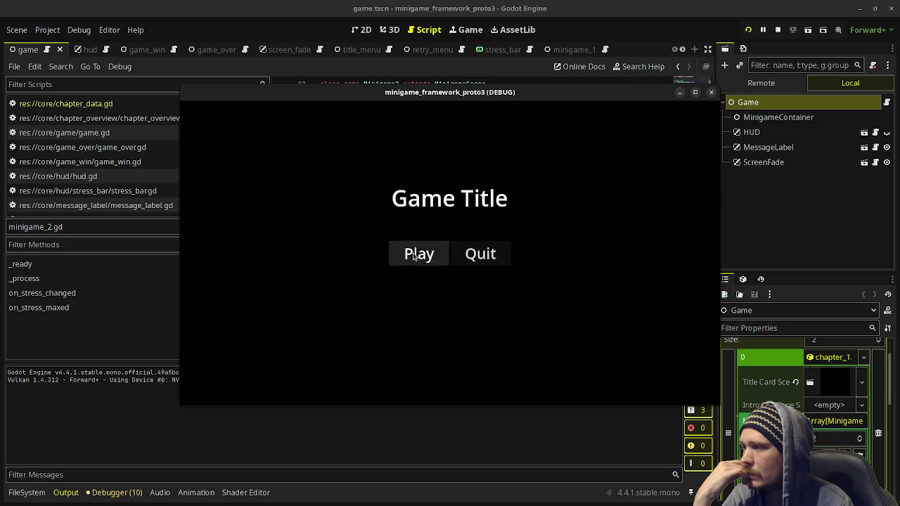
left_click(438, 255)
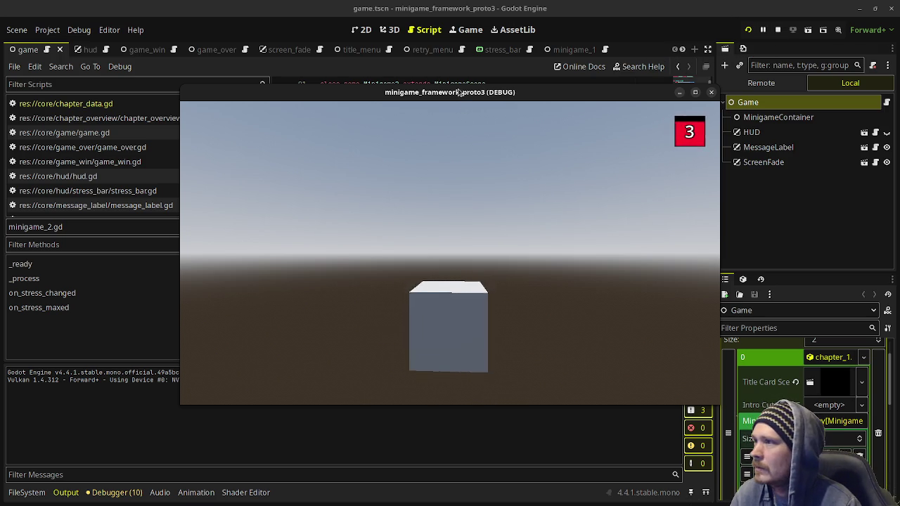
mouse_move(459, 85)
left_mouse_down()
mouse_move(456, 386)
mouse_move(458, 366)
left_mouse_up()
scroll(468, 263, "down", 6)
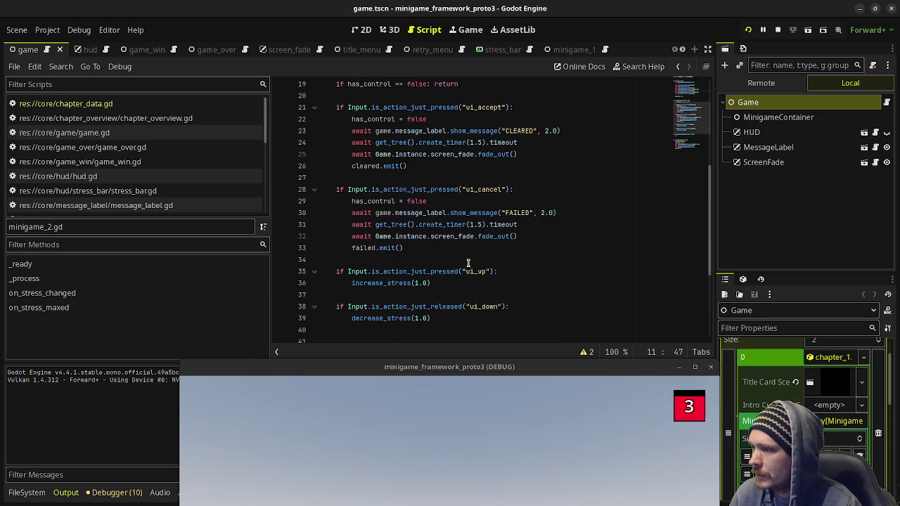
Inspect the AnimationPlayer line in stress_bar.gd, retry the failed minigame, then stop the run.
scroll(468, 263, "down", 4)
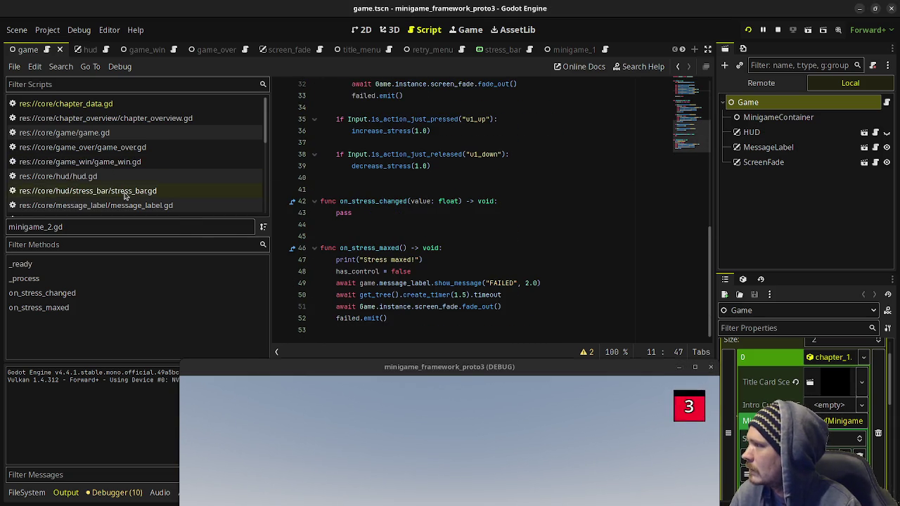
left_click(150, 190)
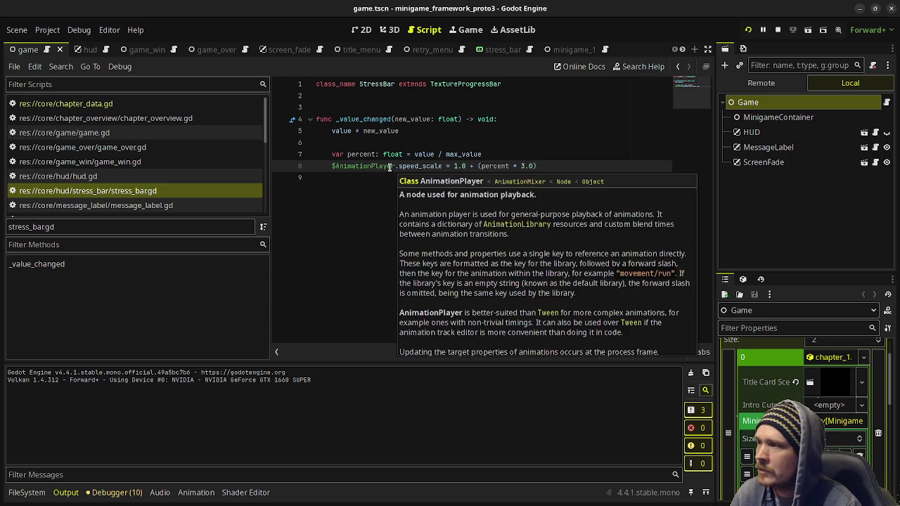
left_click(392, 166)
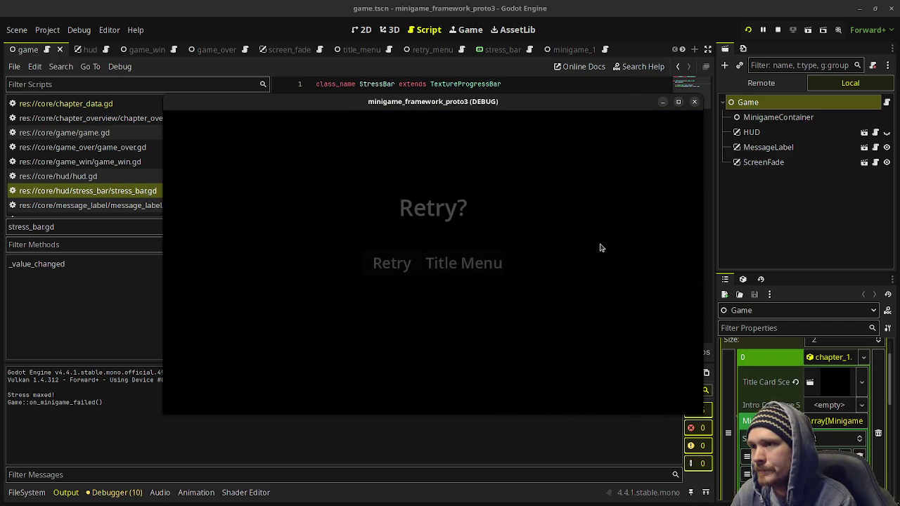
left_click(392, 262)
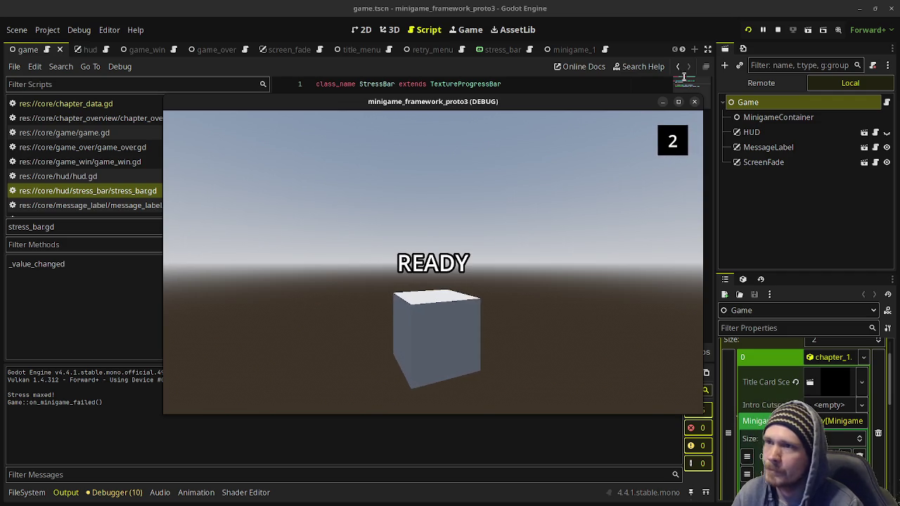
left_click(778, 29)
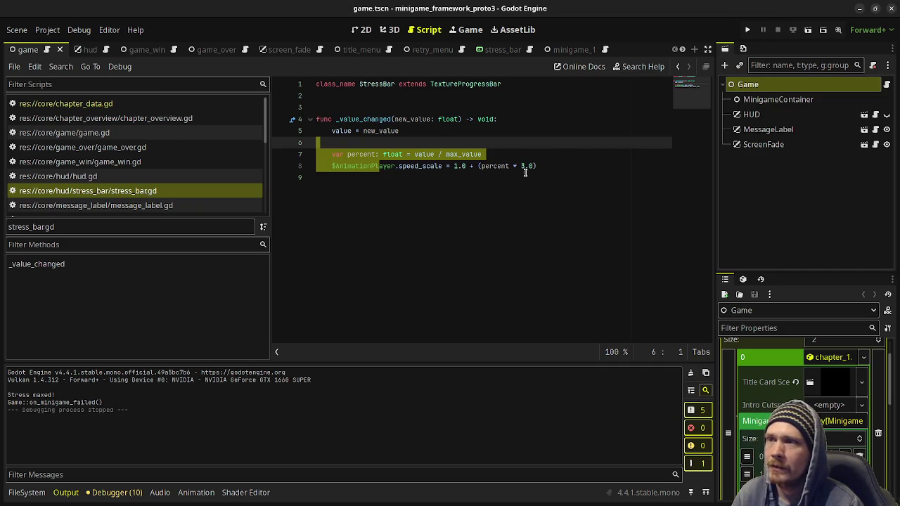
left_click(501, 199)
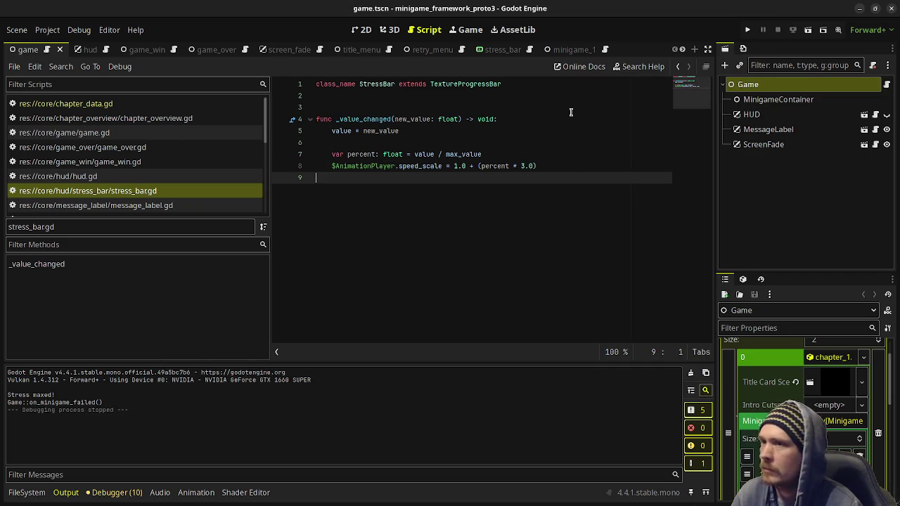
Minimize the proto3 editor and place the caret after the tube runner idea in stream_notes.txt.
left_click(859, 9)
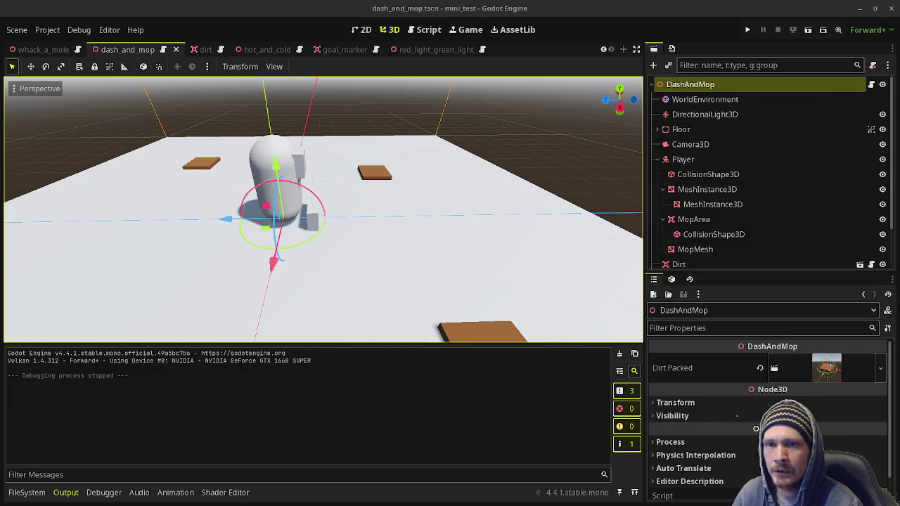
key("alt+Tab")
left_click(394, 251)
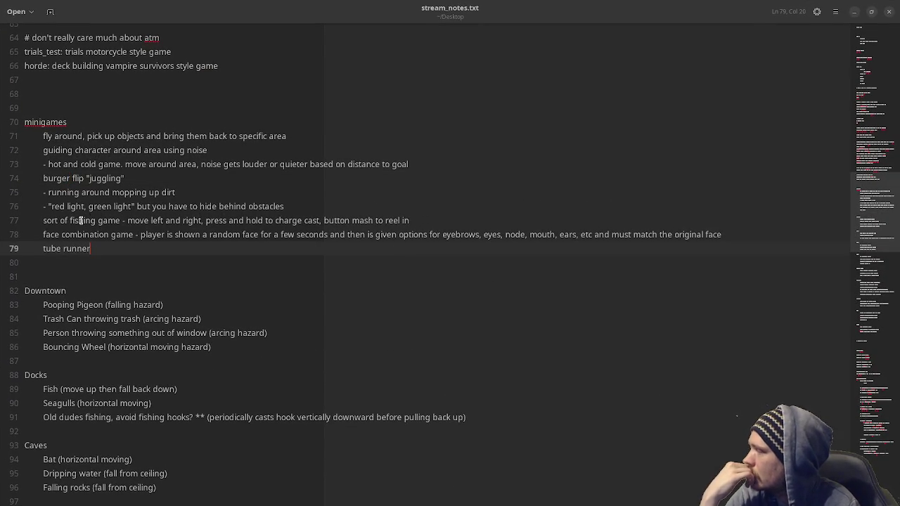
Add 'kendama' on a new line after 'tube runner' in the minigames list.
left_click(125, 257)
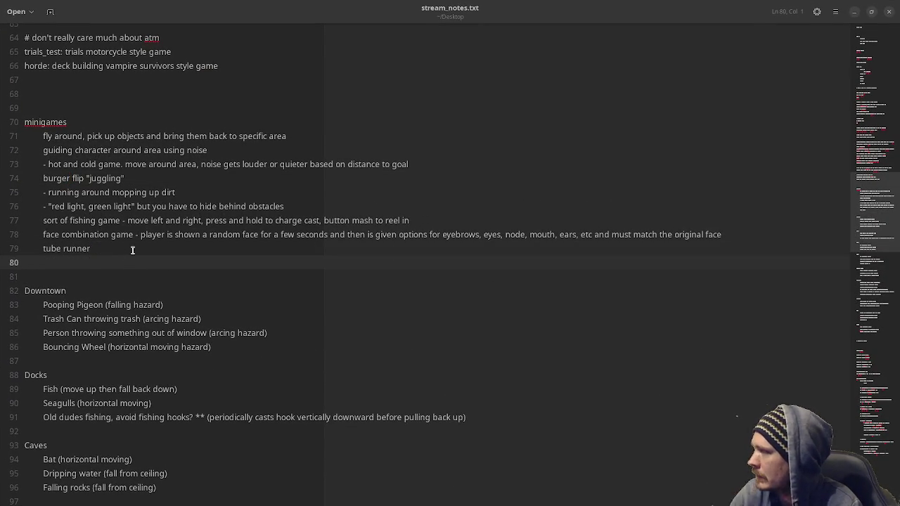
left_click(132, 250)
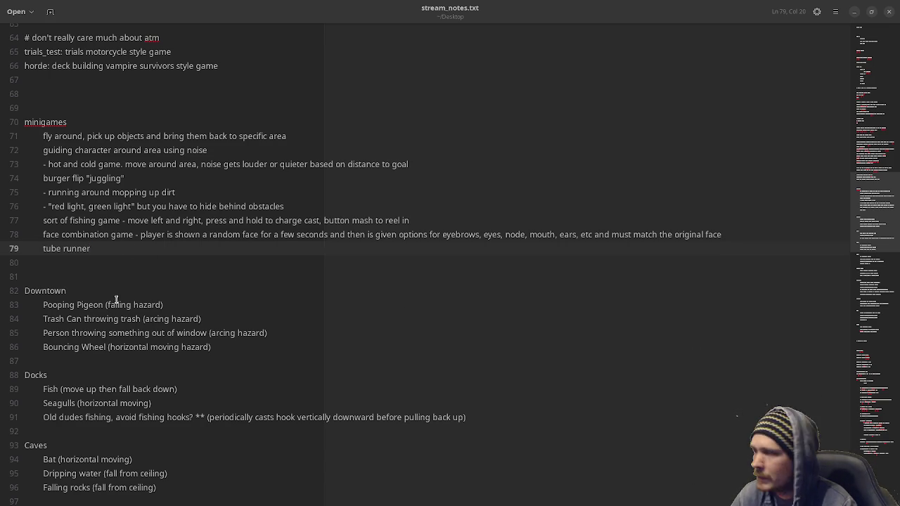
key("Return")
type("ken")
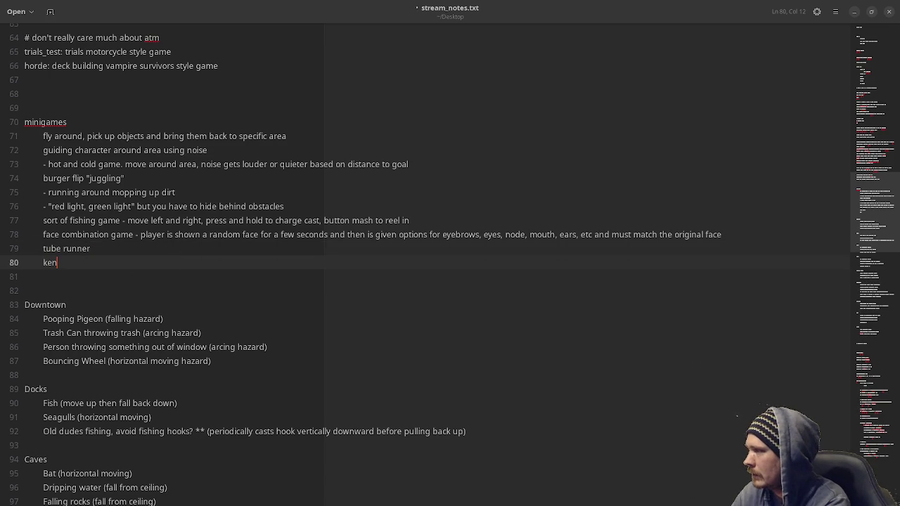
type("dama")
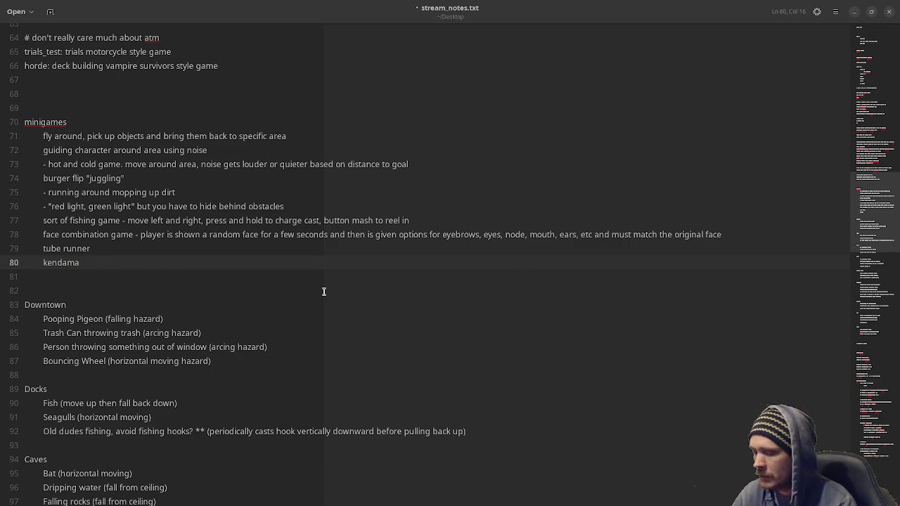
key("Return")
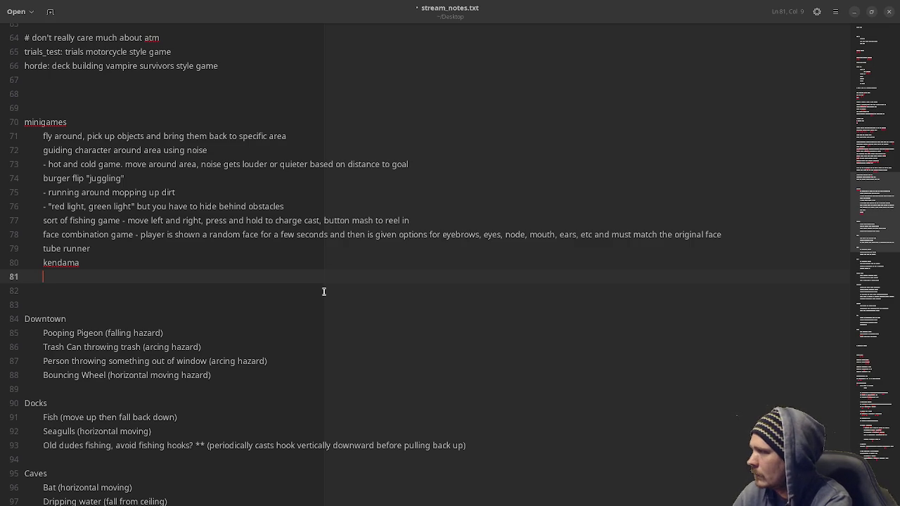
Add 'collecting fallen leaves' and 'box balancing game' as the next list entries.
type("collecting g")
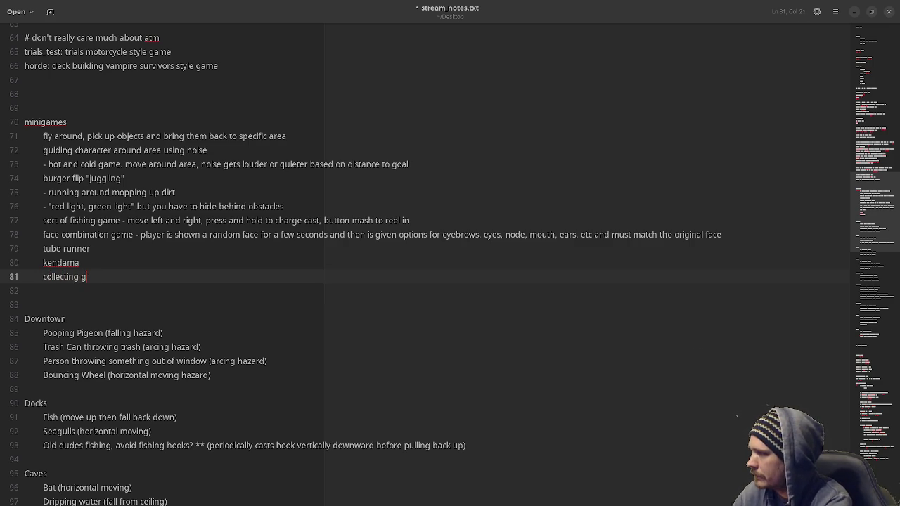
key("BackSpace")
type("fallen leaves")
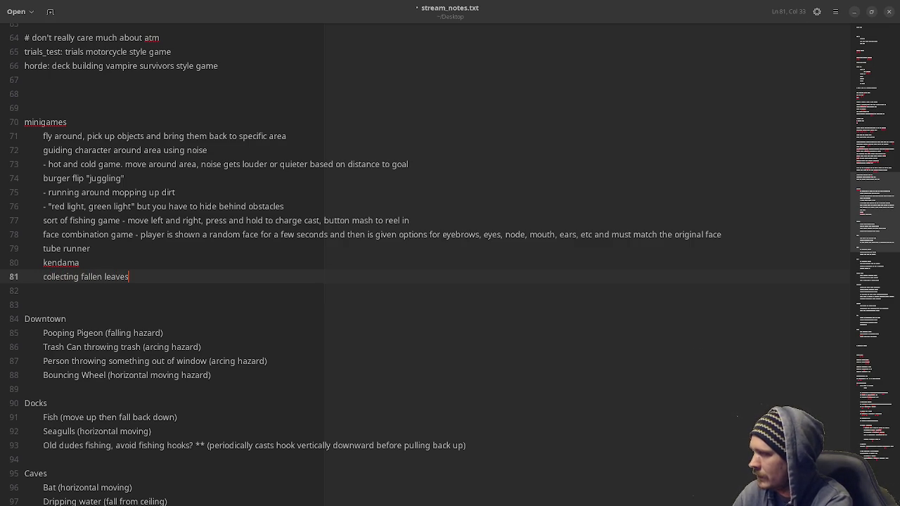
key("Return")
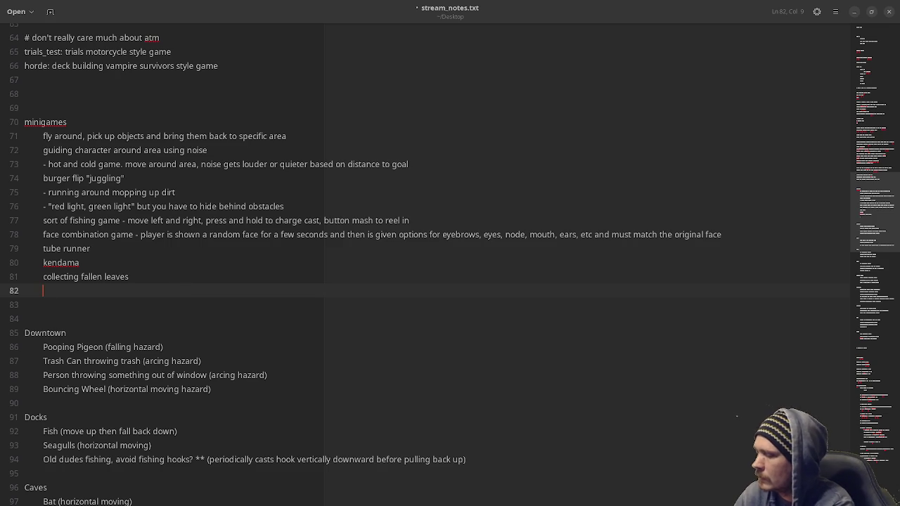
type("balancing game")
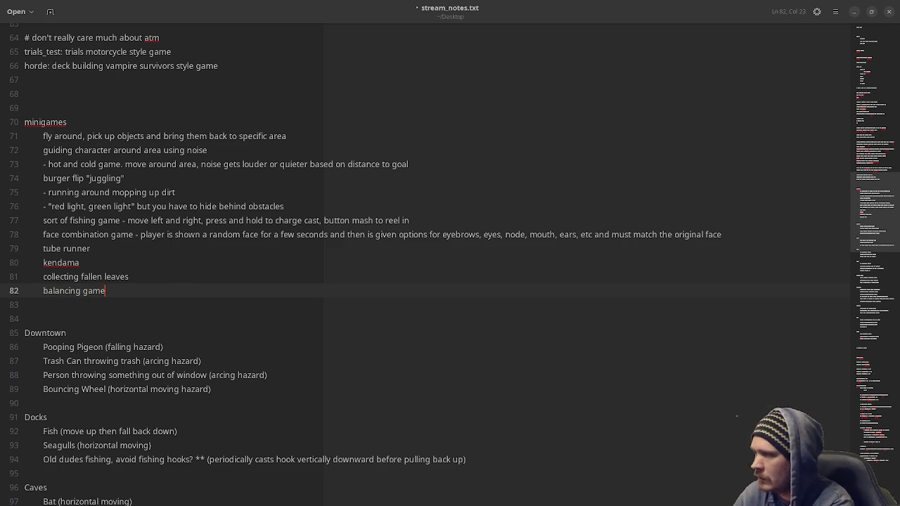
key("BackSpace")
key("BackSpace")
key("BackSpace")
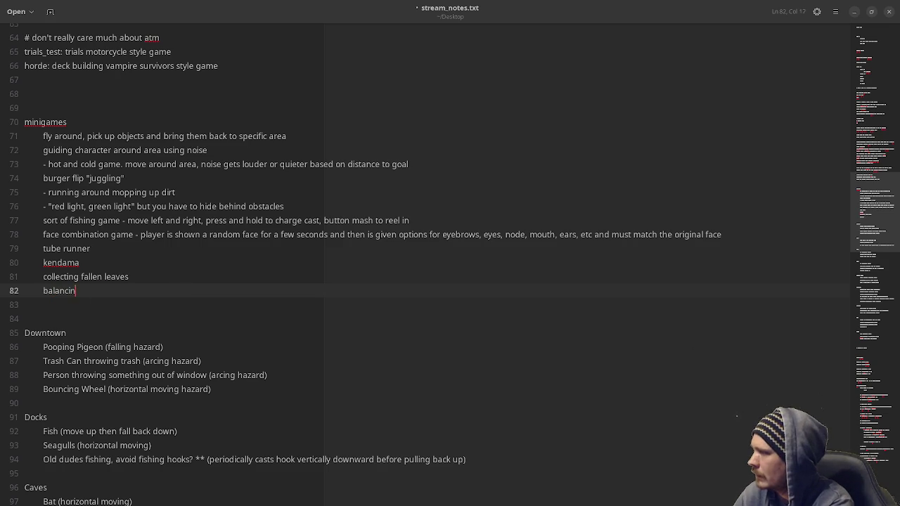
type("box bala")
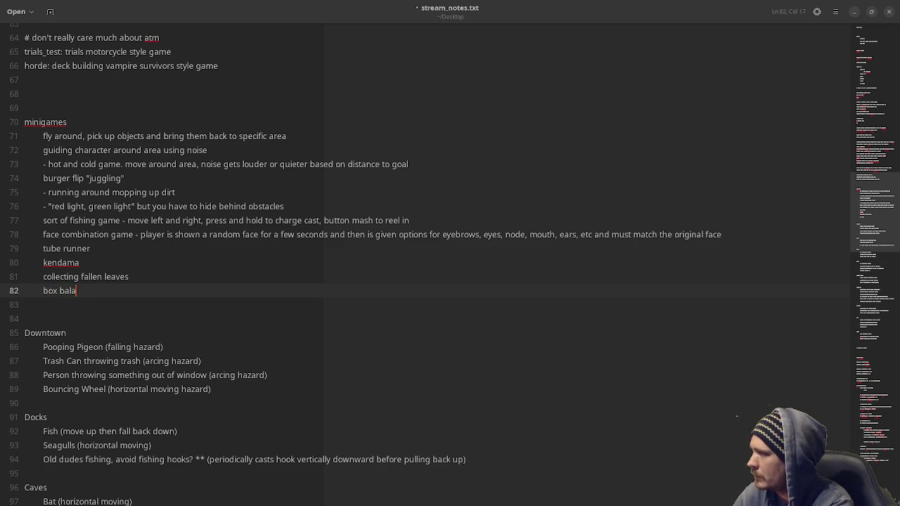
type("ncing game")
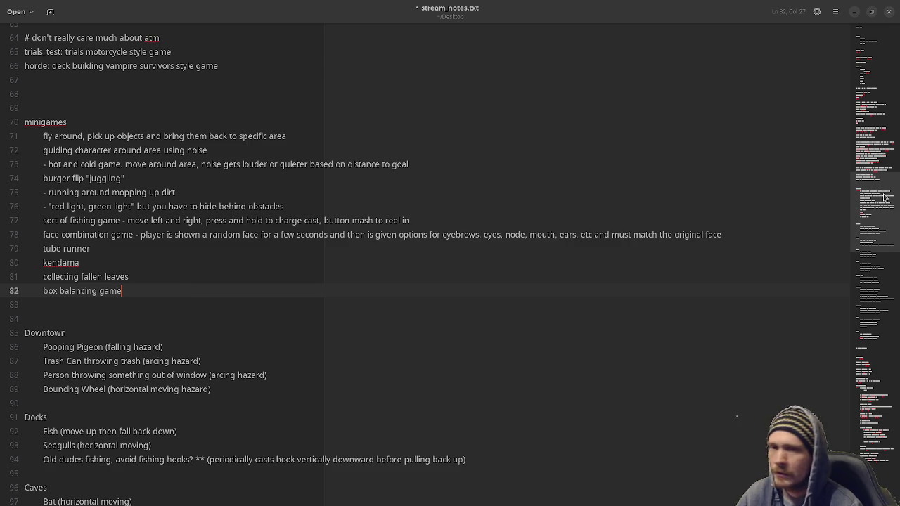
key("alt+Tab")
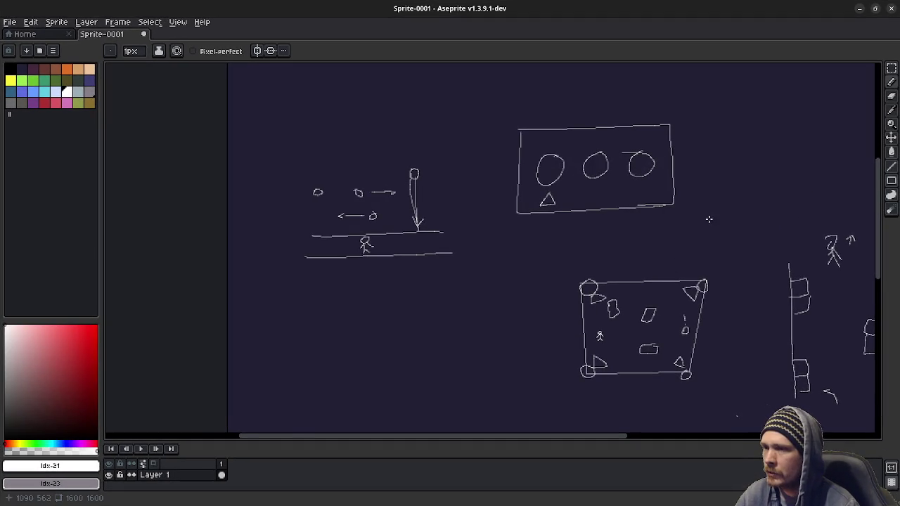
Draw a long ground line and a stick figure with a straight outstretched arm.
mouse_move(707, 217)
left_mouse_down()
mouse_move(556, 233)
mouse_move(471, 302)
left_mouse_up()
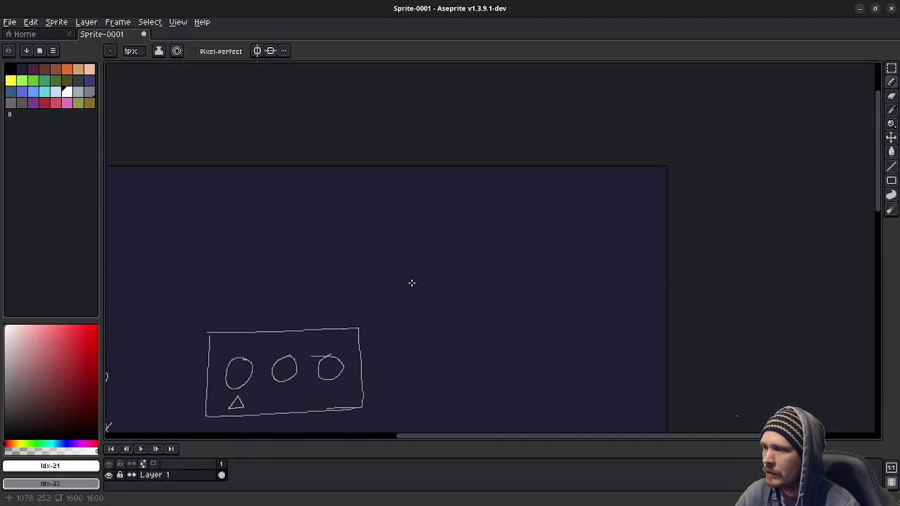
left_click_drag(395, 278, 616, 277)
scroll(536, 254, "up", 4)
mouse_move(513, 227)
left_mouse_down()
mouse_move(532, 231)
mouse_move(496, 317)
mouse_move(532, 319)
left_mouse_up()
mouse_move(519, 262)
left_mouse_down()
mouse_move(504, 278)
mouse_move(541, 280)
mouse_move(445, 269)
mouse_move(587, 316)
mouse_move(665, 318)
left_mouse_up()
left_click(552, 277)
key("ctrl+z")
left_click(496, 281)
Zoom out and draw three small floating loops above the stick figure.
scroll(549, 280, "down", 3)
left_click_drag(548, 279, 474, 282)
scroll(474, 281, "up", 2)
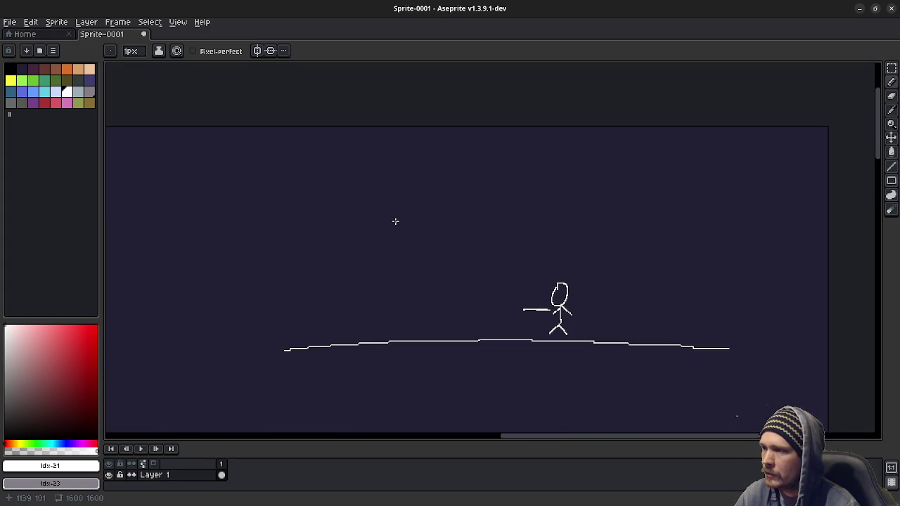
left_click_drag(387, 211, 391, 222)
mouse_move(521, 208)
left_mouse_down()
mouse_move(516, 223)
mouse_move(536, 212)
left_mouse_up()
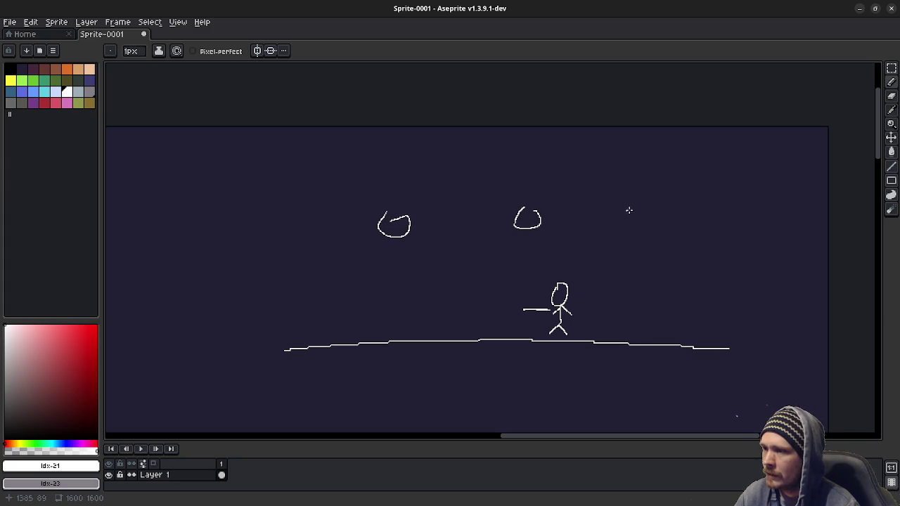
left_click_drag(628, 211, 636, 215)
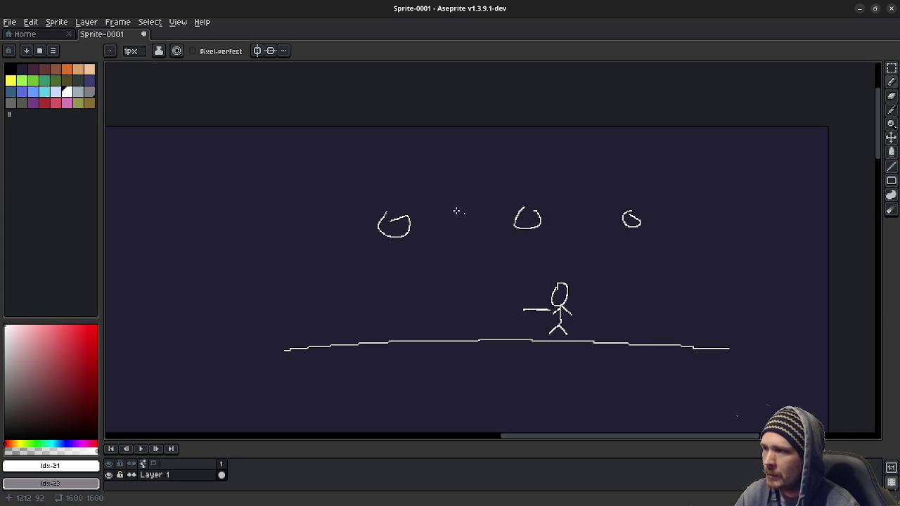
Draw an arc leaping from the left loop, plus a bag shape with a loop stacked beside the head.
mouse_move(401, 203)
left_mouse_down()
mouse_move(454, 193)
mouse_move(450, 216)
mouse_move(475, 194)
mouse_move(467, 198)
mouse_move(473, 184)
left_mouse_up()
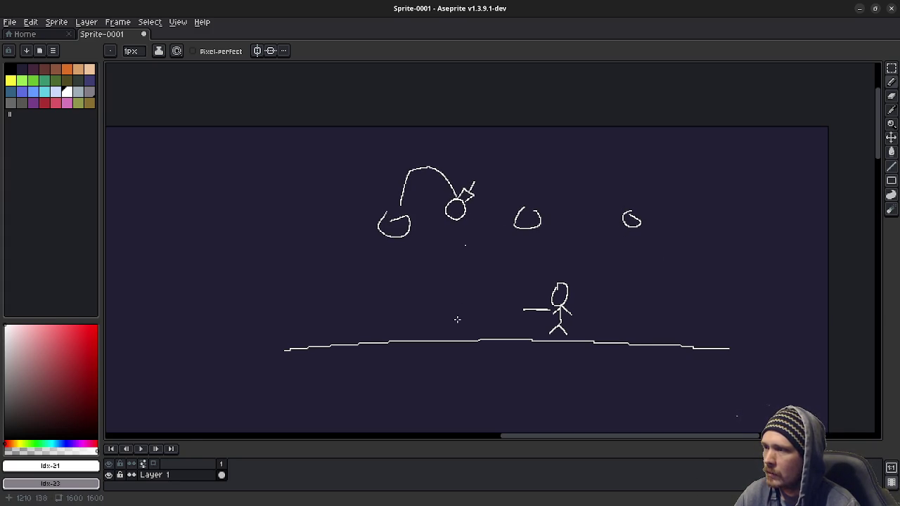
mouse_move(524, 304)
left_mouse_down()
mouse_move(549, 306)
mouse_move(539, 304)
left_mouse_up()
key("ctrl+z")
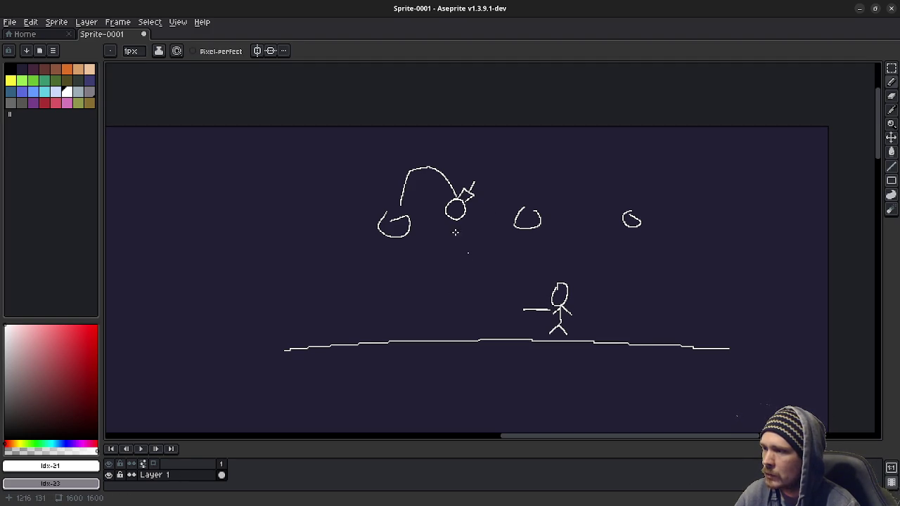
mouse_move(537, 282)
left_mouse_down()
mouse_move(526, 290)
mouse_move(546, 304)
mouse_move(534, 277)
left_mouse_up()
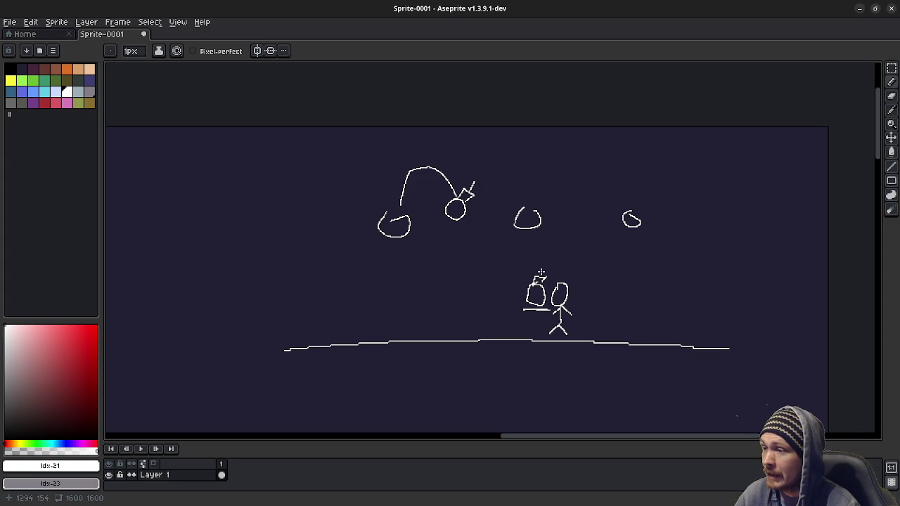
mouse_move(543, 272)
left_mouse_down()
mouse_move(521, 274)
mouse_move(544, 264)
mouse_move(517, 253)
mouse_move(529, 252)
left_mouse_up()
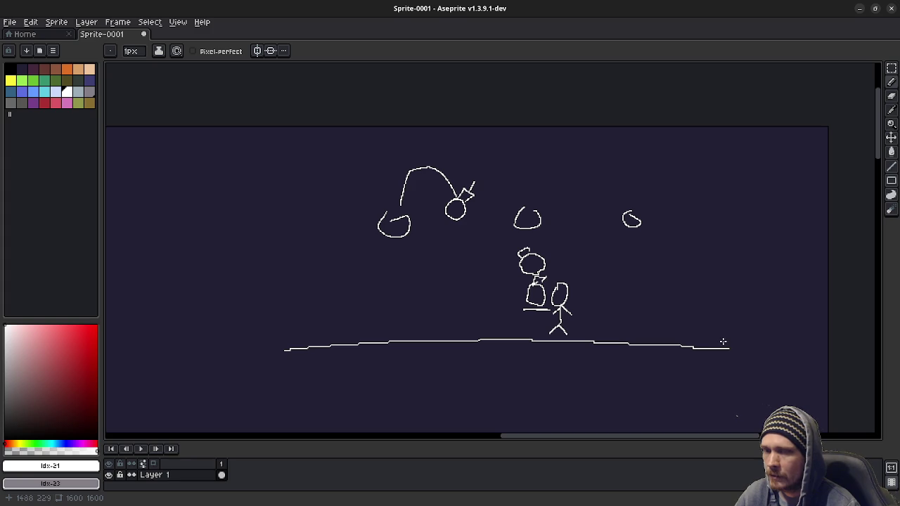
Draw a hunched Q-shaped figure at the right and a long curved arrow pointing right toward it.
mouse_move(744, 272)
left_mouse_down()
mouse_move(732, 284)
mouse_move(749, 274)
mouse_move(776, 330)
mouse_move(765, 292)
left_mouse_up()
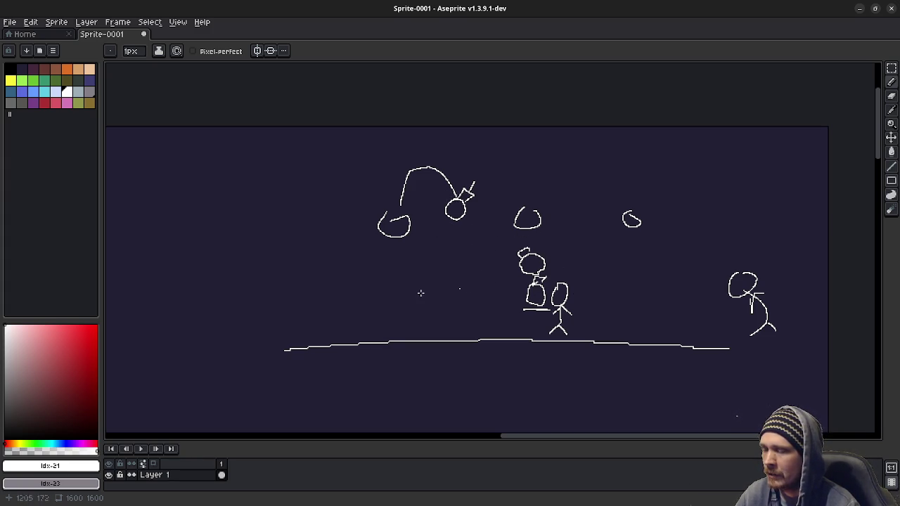
left_click_drag(586, 274, 817, 235)
mouse_move(750, 225)
left_mouse_down()
mouse_move(769, 231)
mouse_move(784, 258)
left_mouse_up()
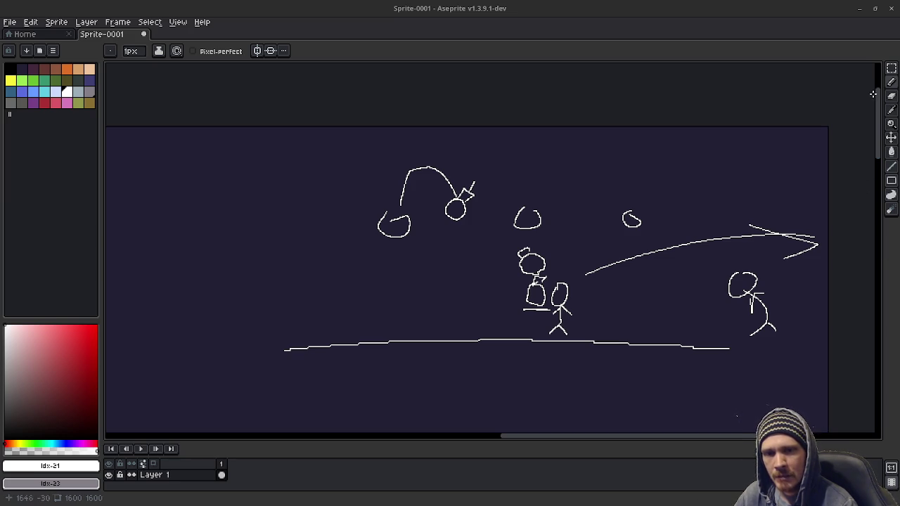
Add 'tower climb' as a new entry after 'box balancing game', fixing the typo.
left_click(864, 9)
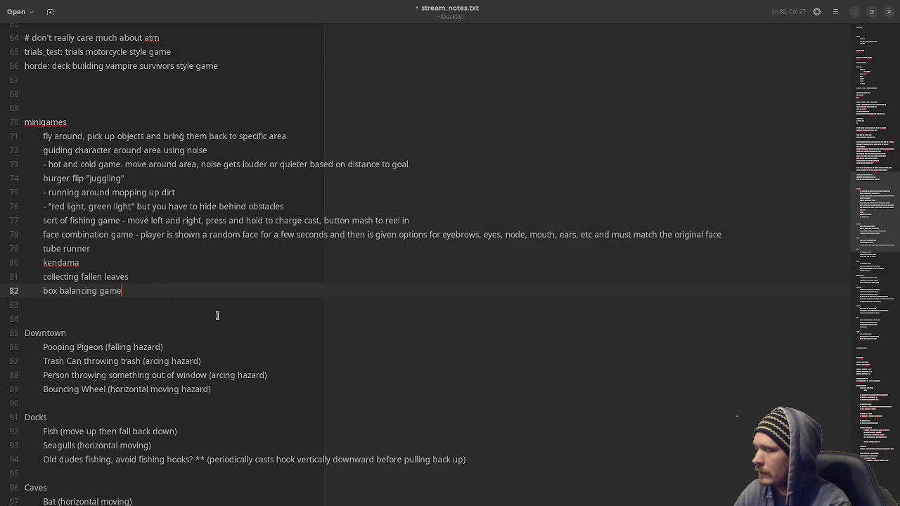
key("Return")
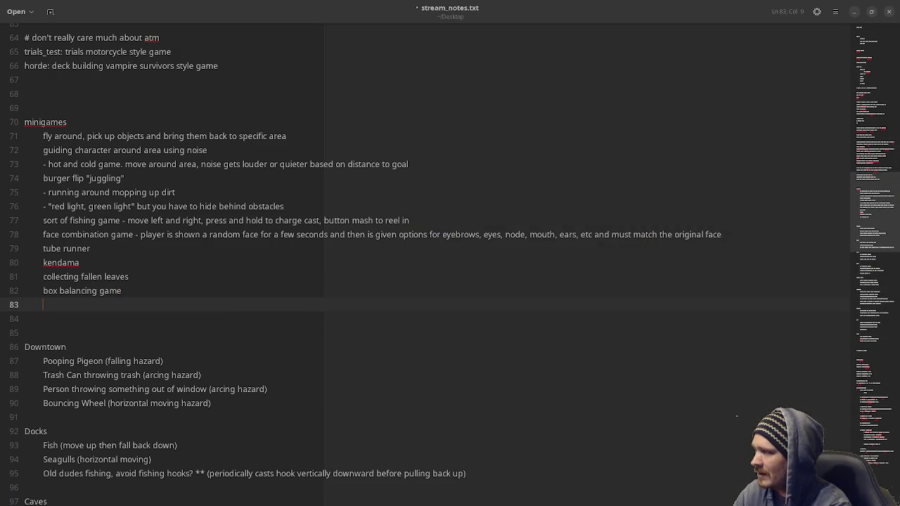
type("tower climp")
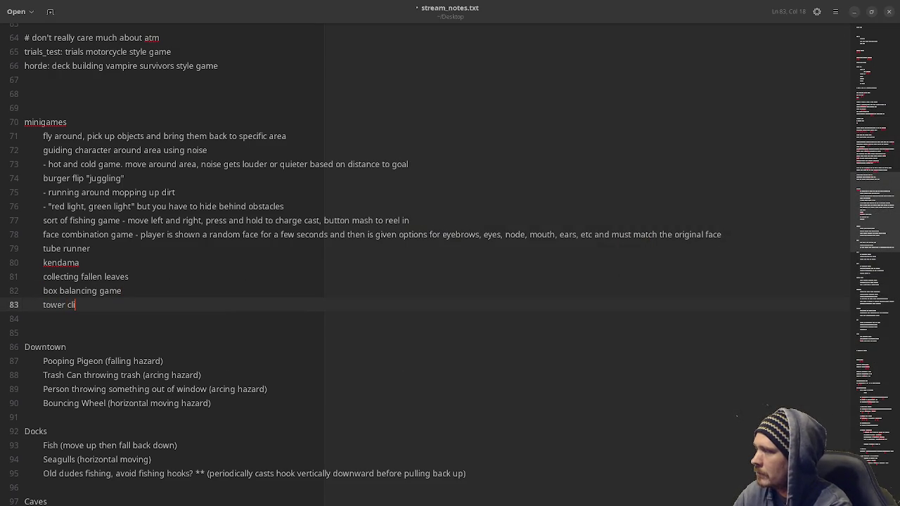
key("BackSpace")
type("b")
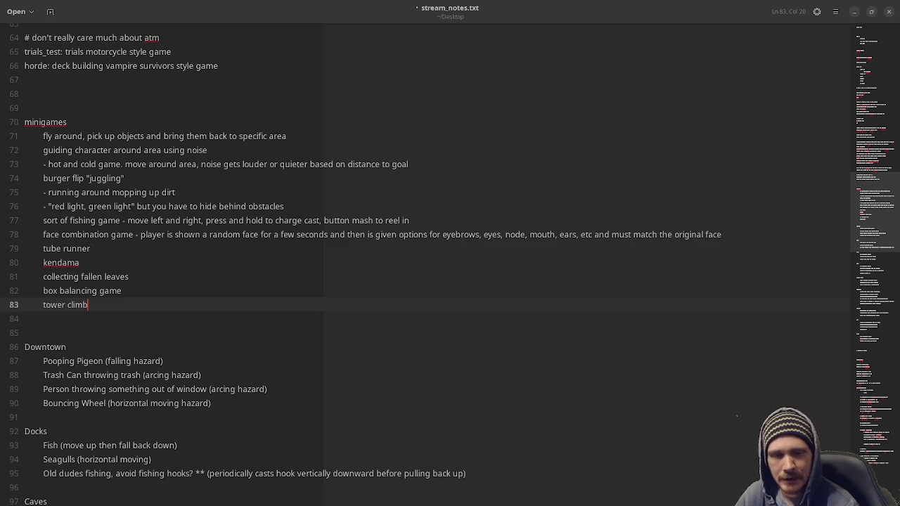
key("alt+Tab")
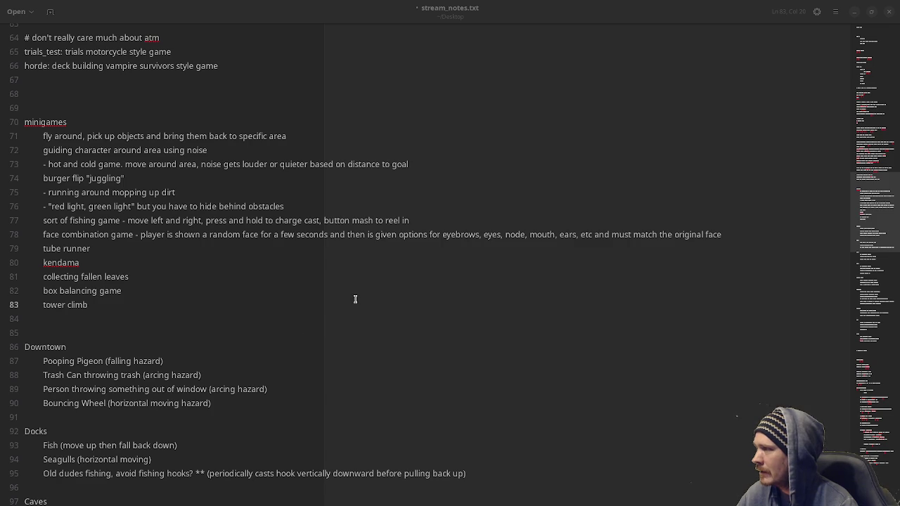
Switch to Godot, open the main_5 scene tab, then minimize the editor.
key("alt+Tab")
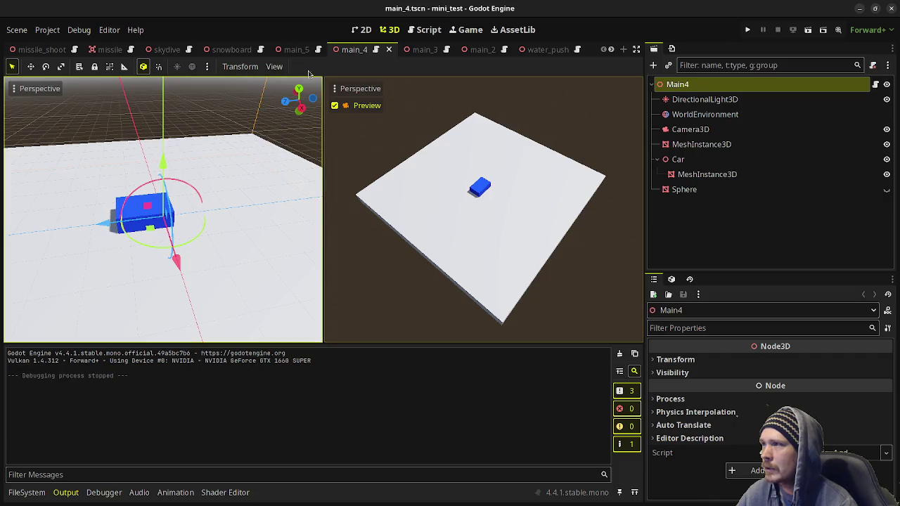
left_click(296, 50)
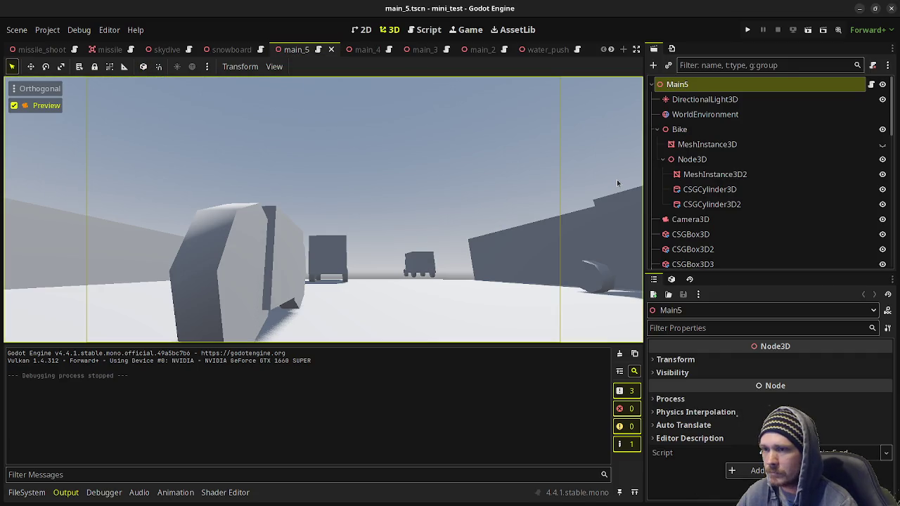
scroll(547, 52, "down", 8)
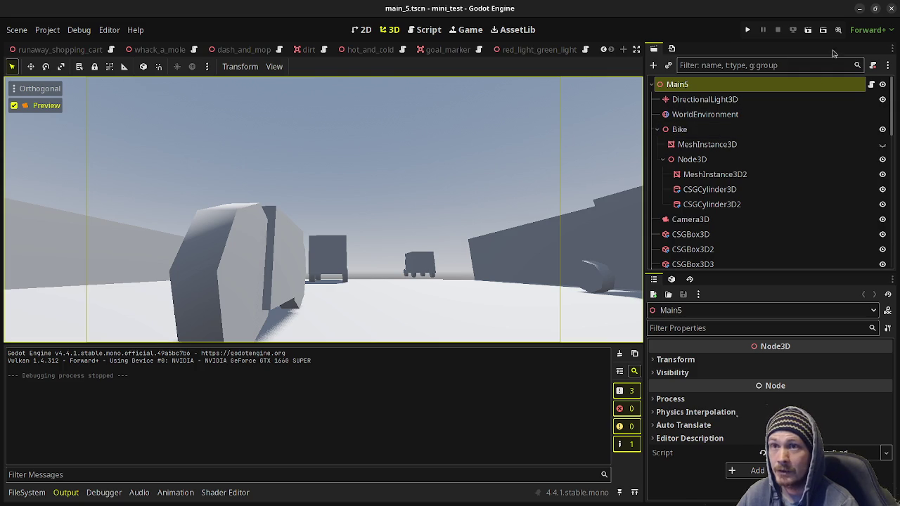
left_click(863, 8)
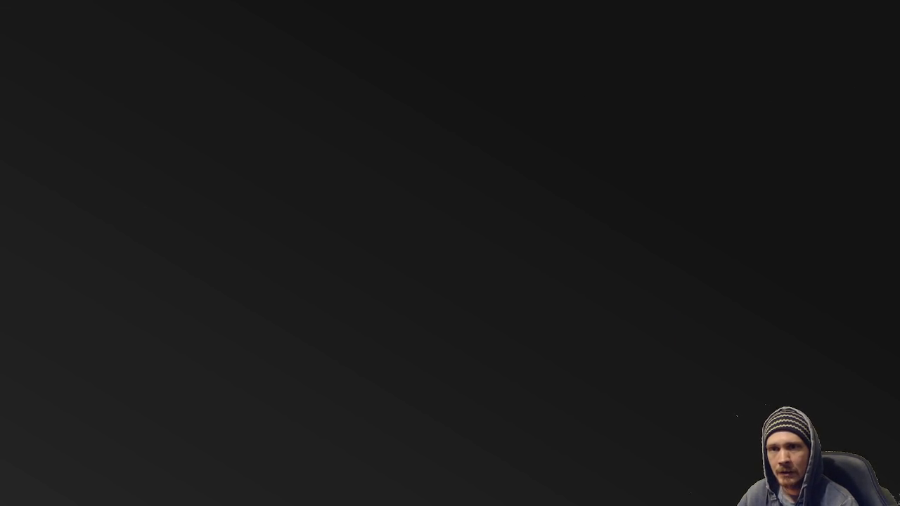
Minimize the text editor and bring up the red_light_green_light scene in Godot.
key("alt+Tab")
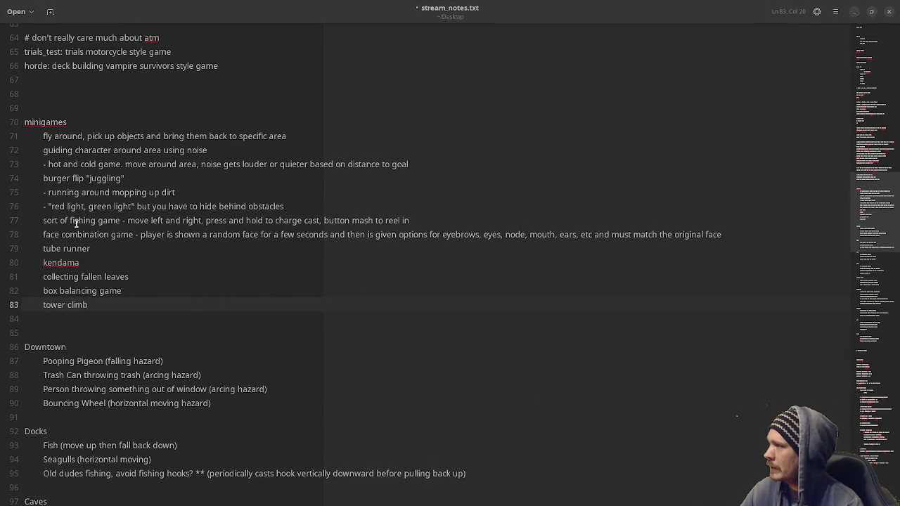
left_click(854, 11)
left_click(512, 52)
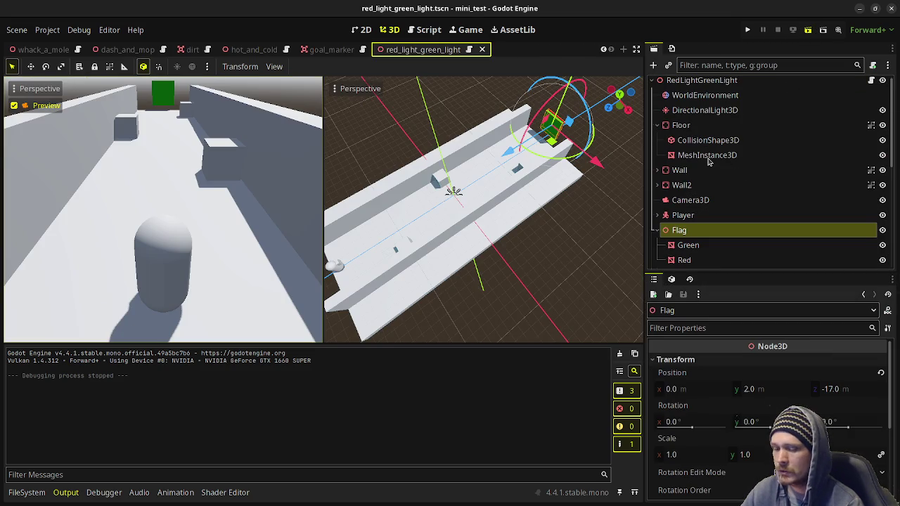
Run the red_light_green_light scene with F6, walk the player toward the flag, then stop it.
key("F6")
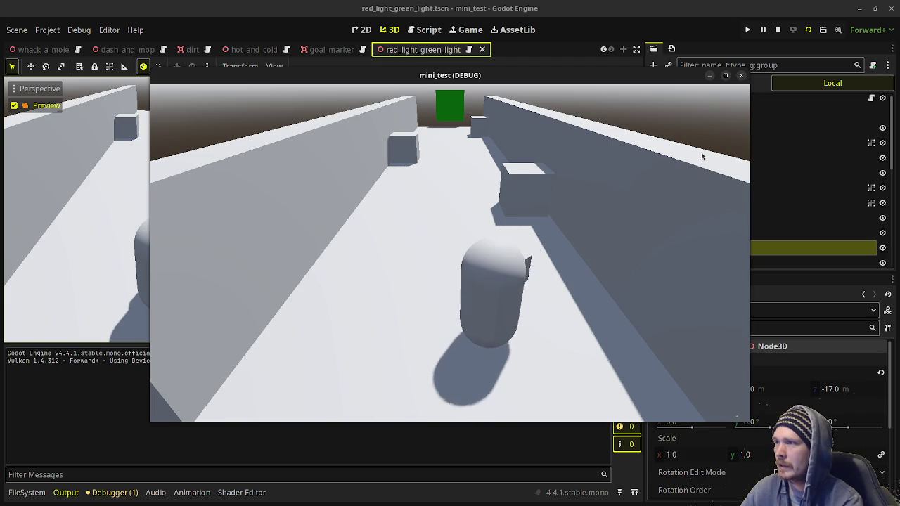
key("w")
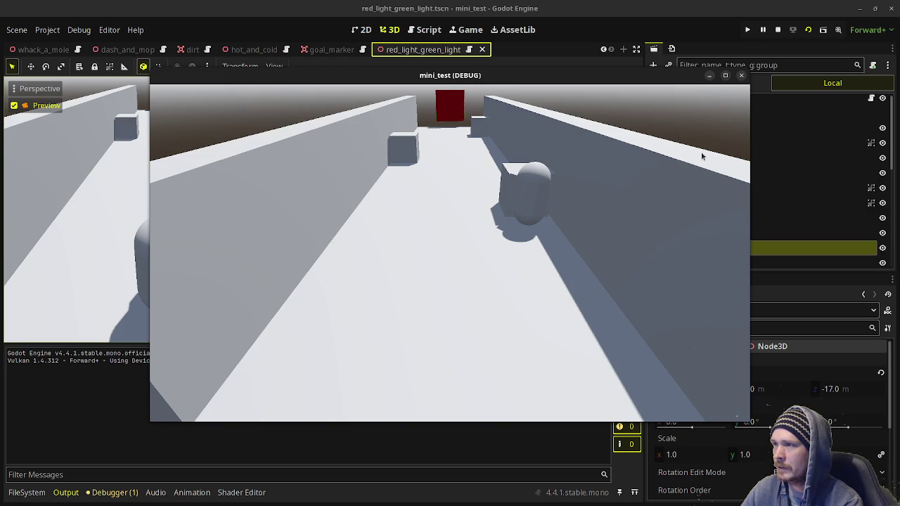
key("w")
key("w")
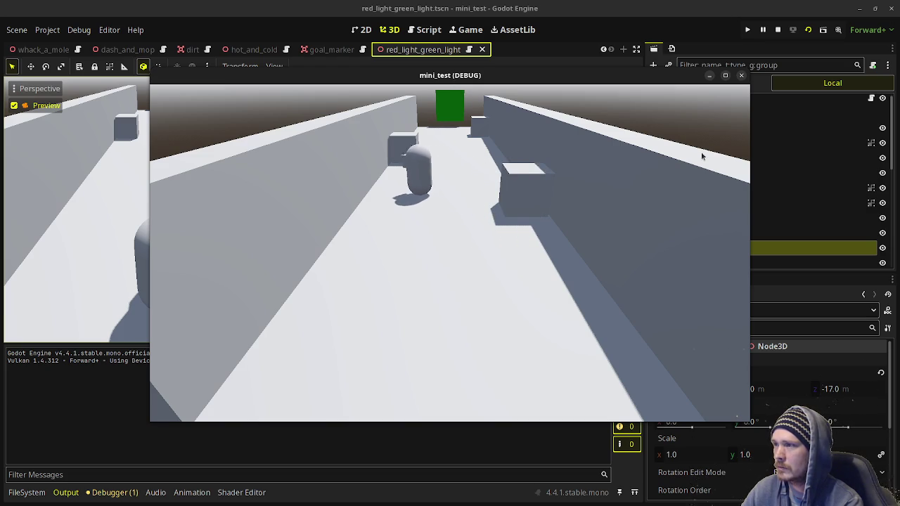
key("w")
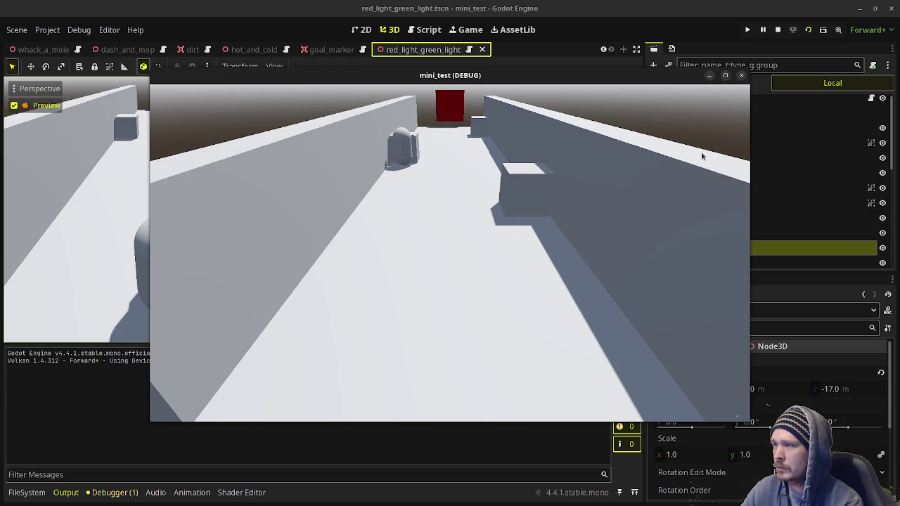
key("w")
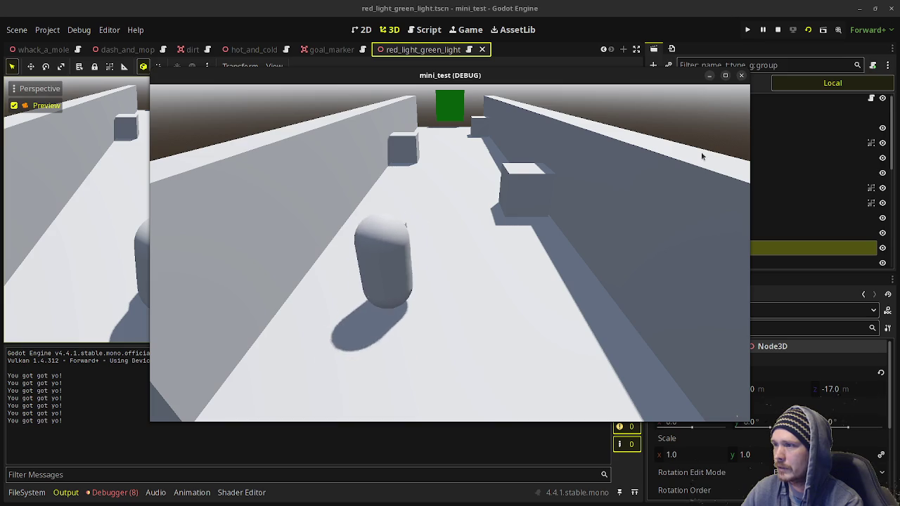
key("w")
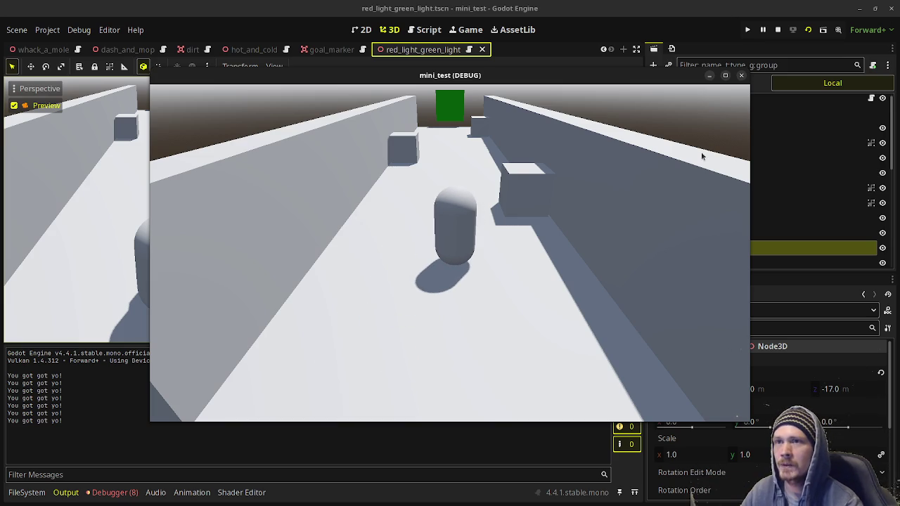
left_click(779, 34)
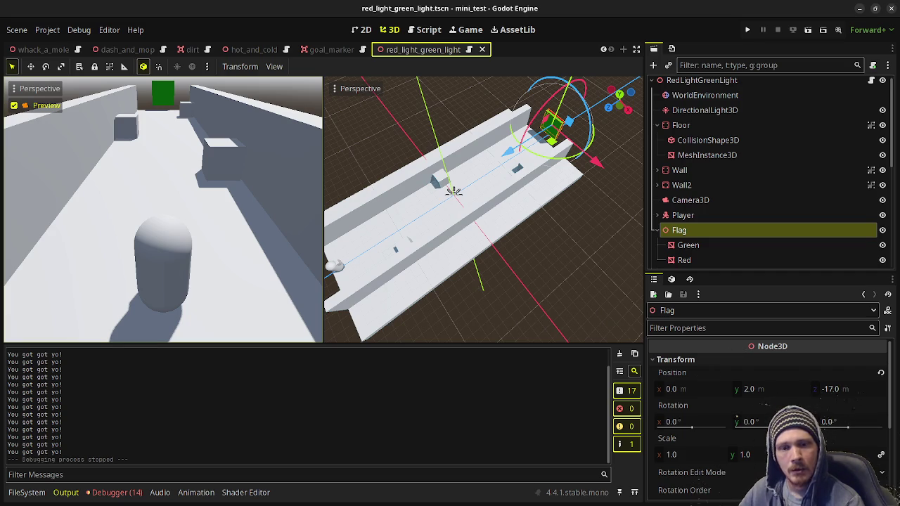
In the notes, highlight the burger flip and fishing game ideas, then open a line after tower climb.
left_click(859, 8)
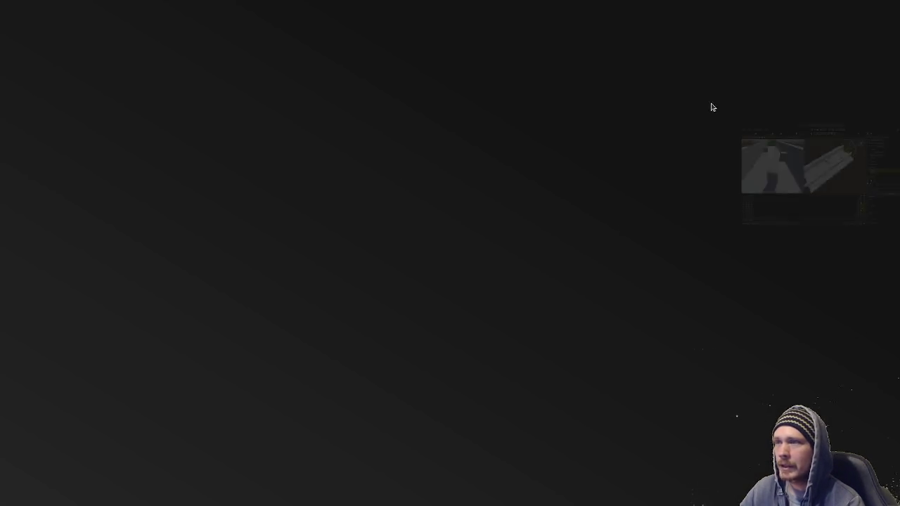
key("alt+Tab")
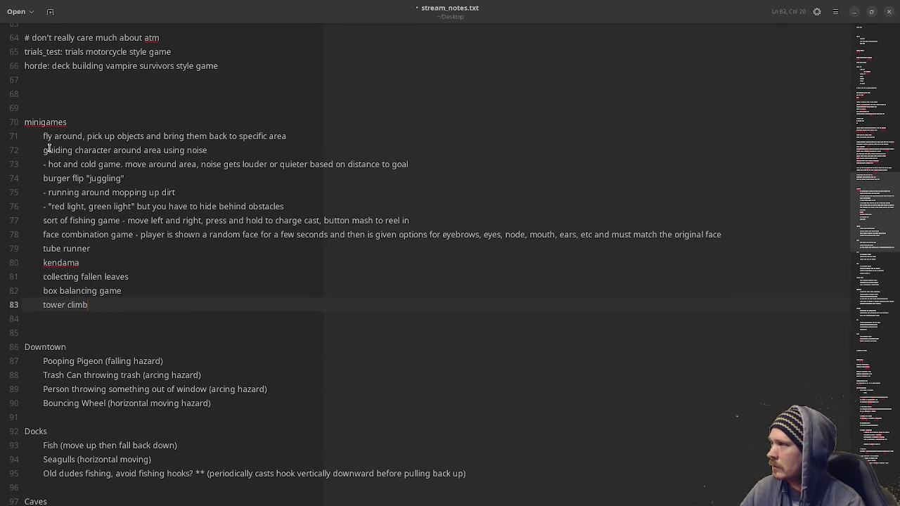
left_click_drag(42, 177, 137, 174)
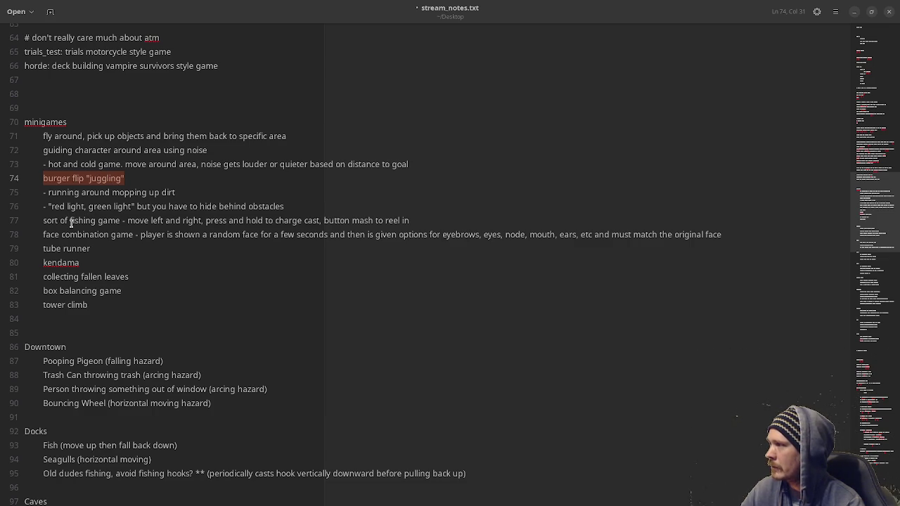
left_click_drag(71, 223, 109, 222)
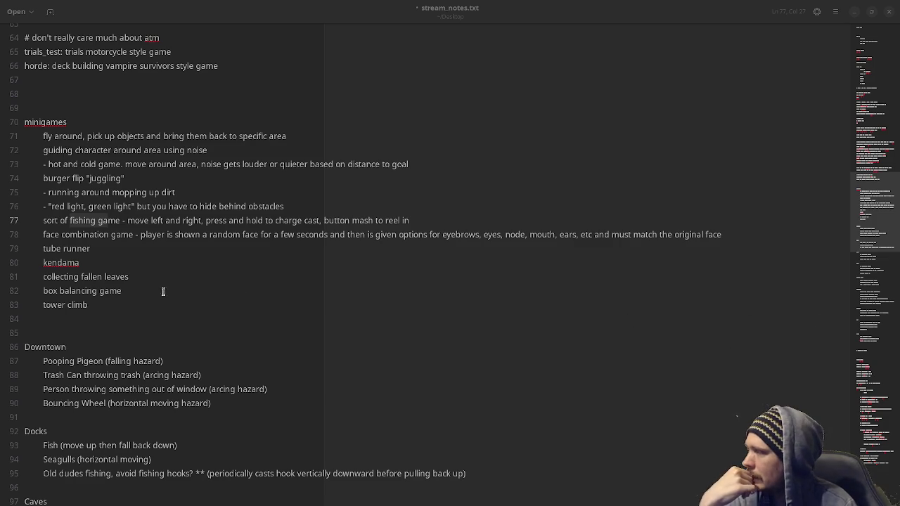
left_click(205, 305)
key("Return")
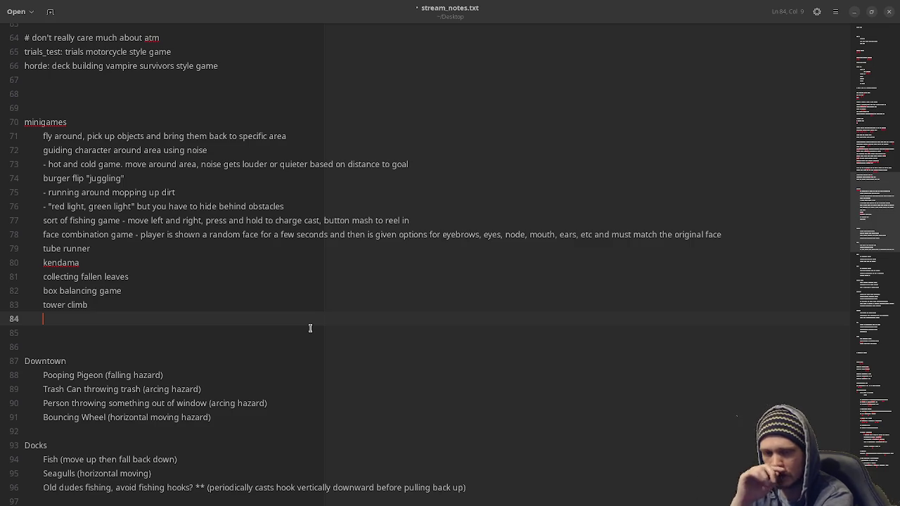
Add 'candle lighting', 'pizza ninja' and 'puddle skipping' to the list and save stream_notes.txt.
type("candl")
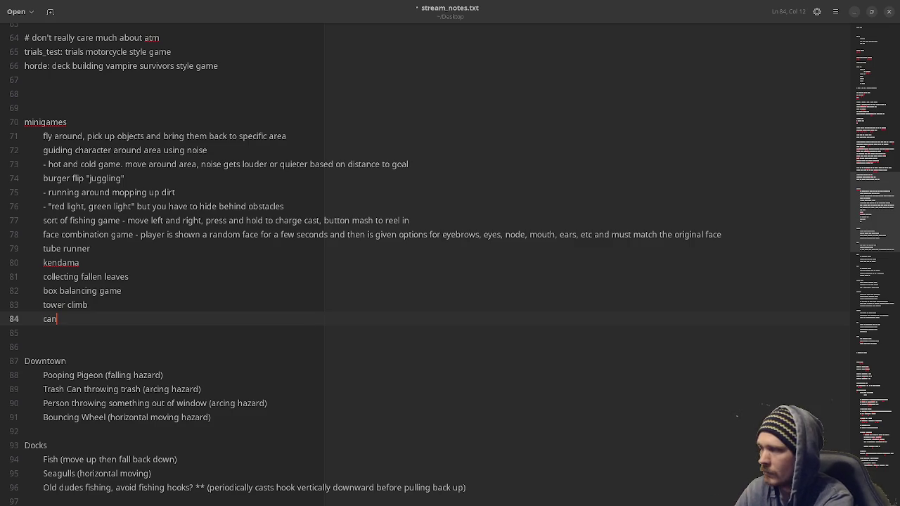
key("BackSpace")
type("le lighting")
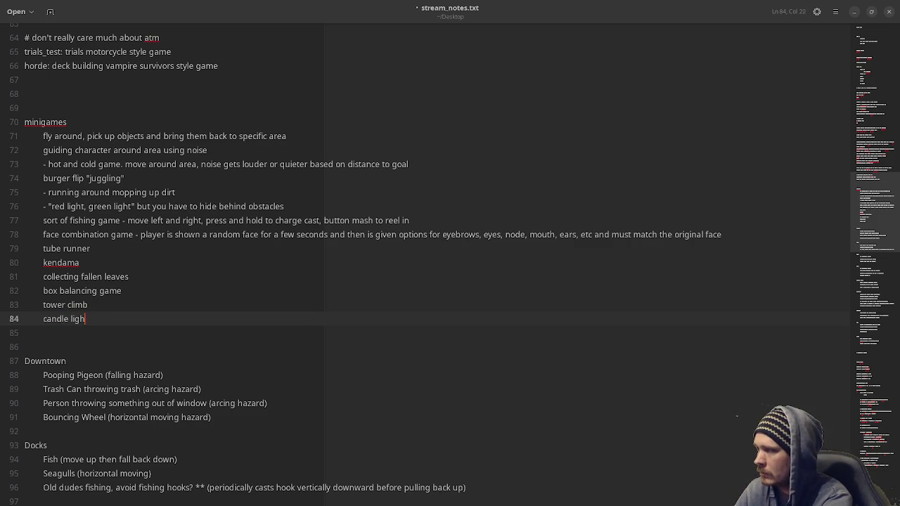
key("Return")
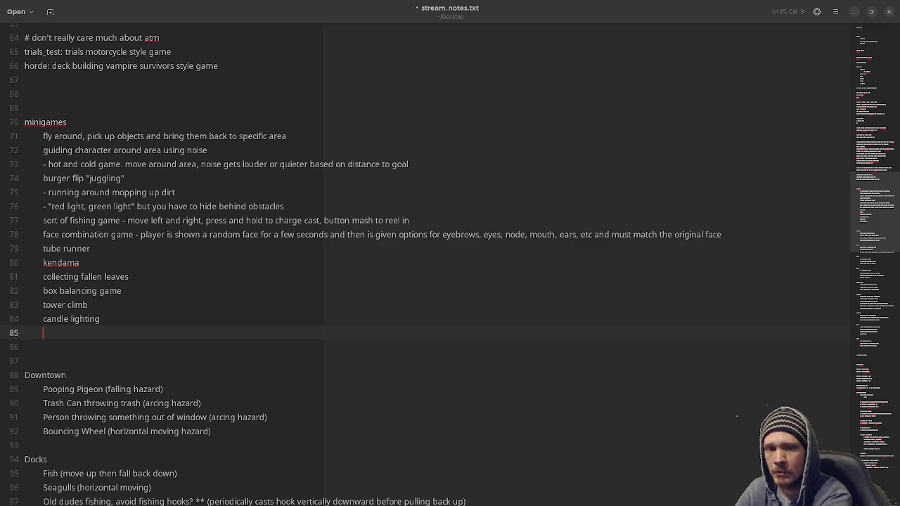
type("pizza ")
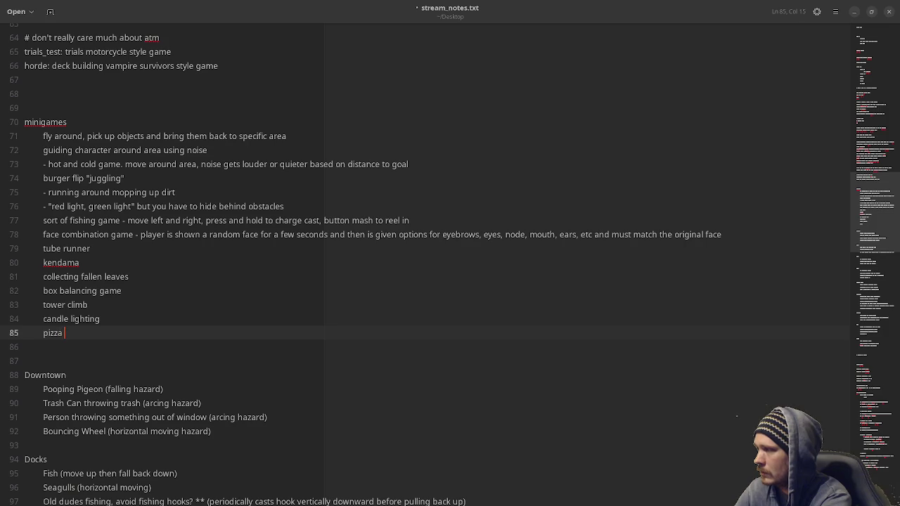
type("ninja")
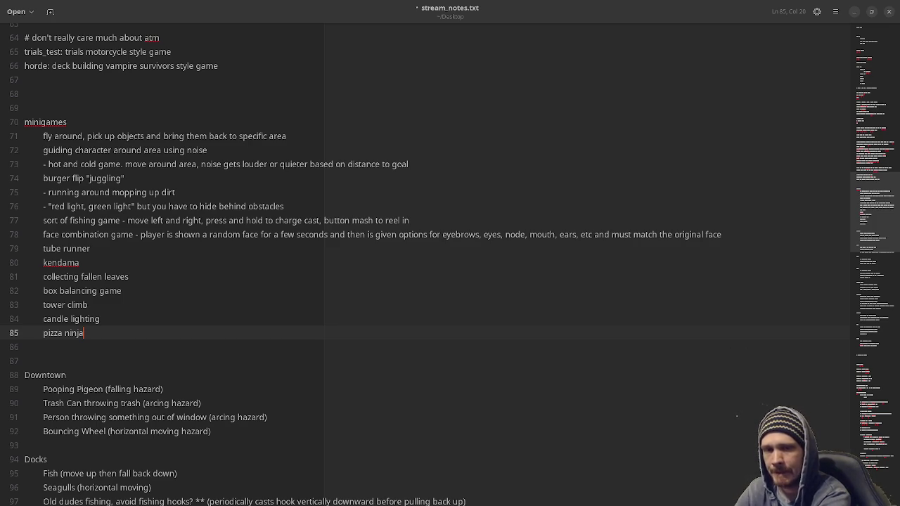
key("Return")
type("pu")
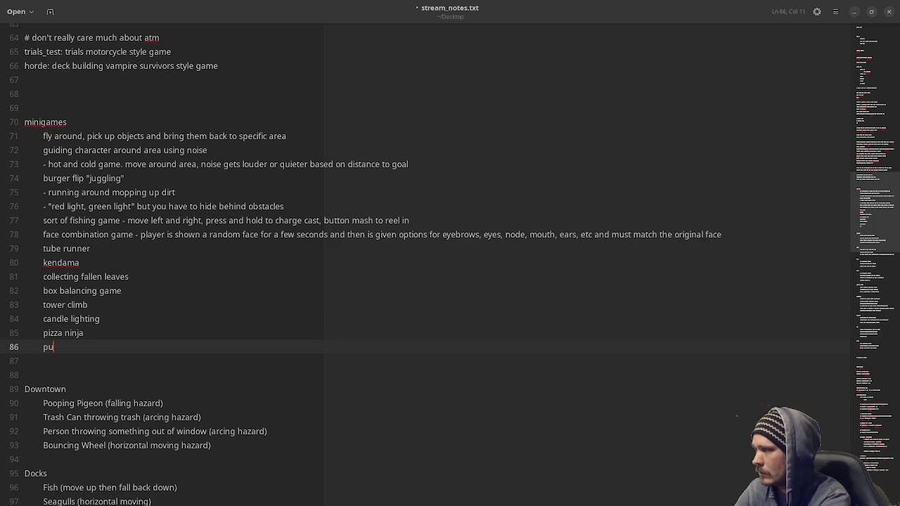
type("ddle skipping")
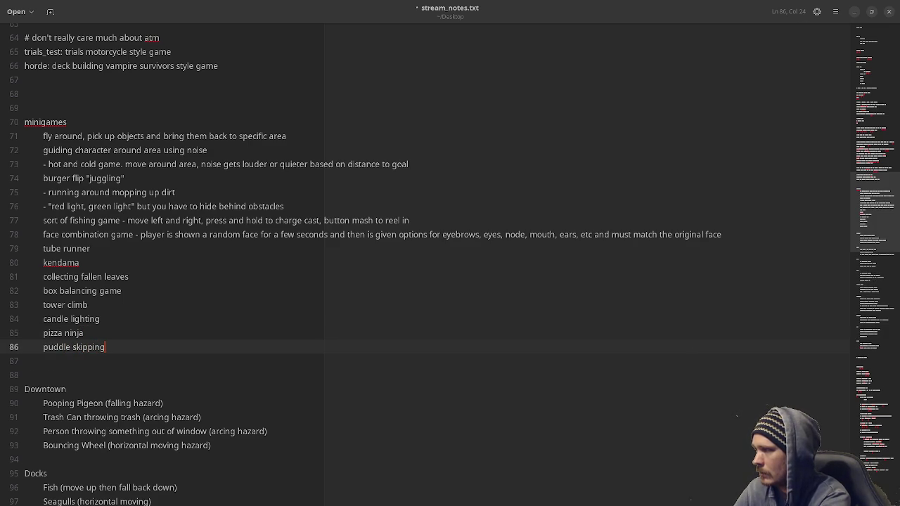
key("ctrl+s")
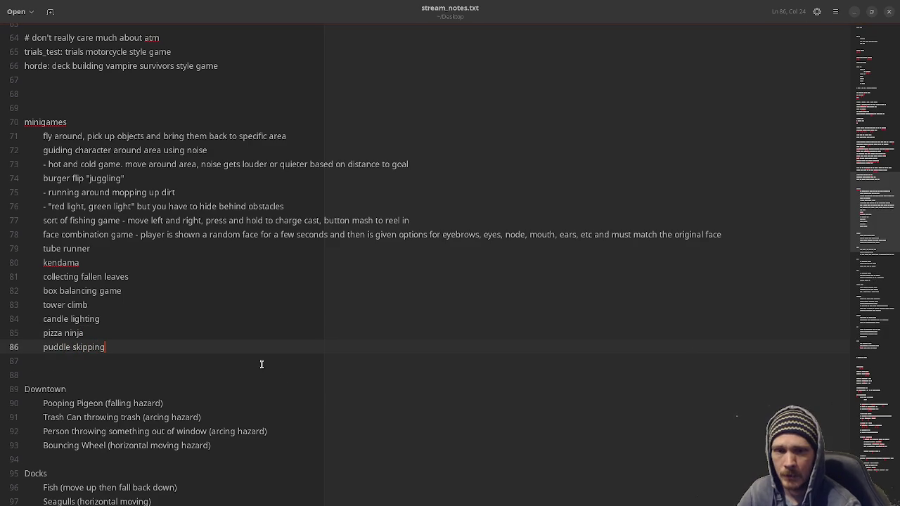
Select the burger flip 'juggling' idea in the notes file, then return to Godot.
left_click(853, 12)
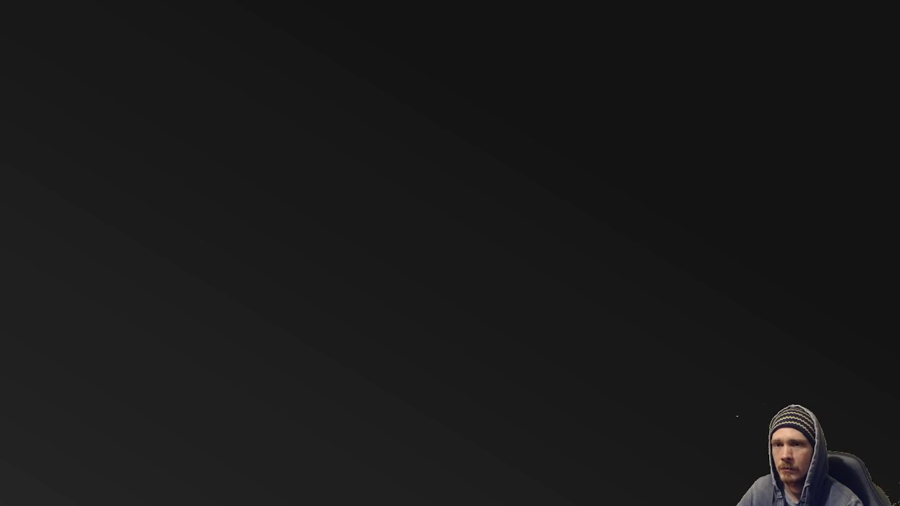
key("alt+Tab")
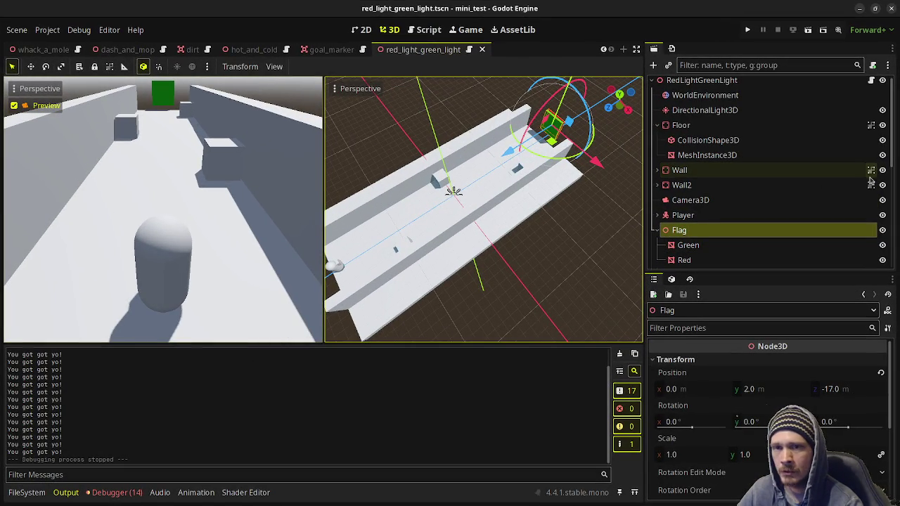
key("alt+Tab")
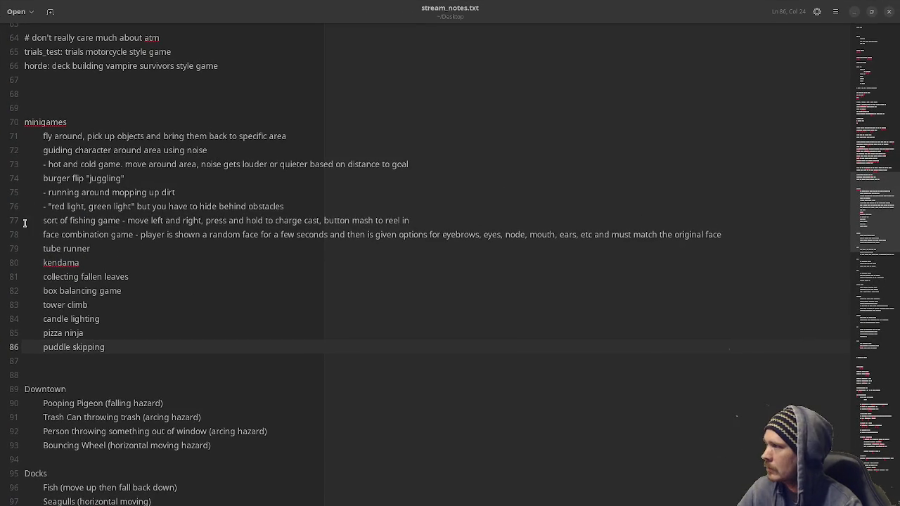
left_click_drag(122, 179, 42, 179)
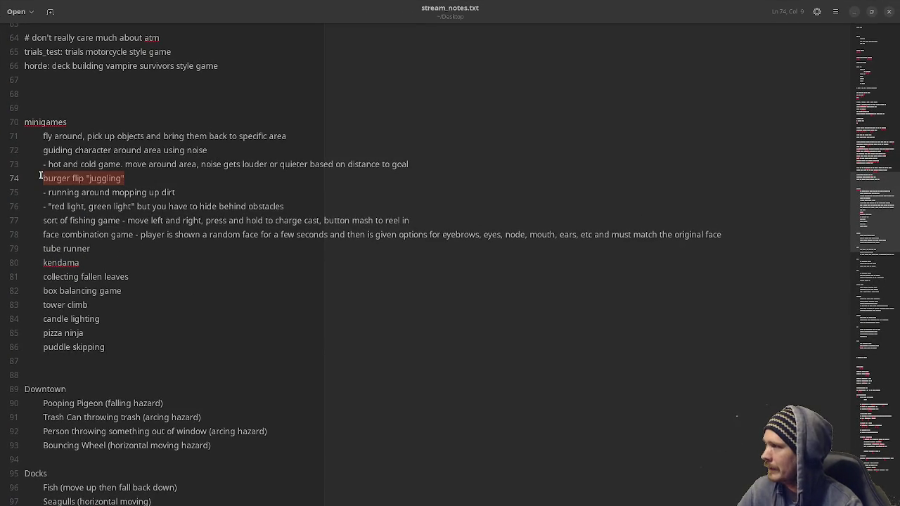
left_click(854, 12)
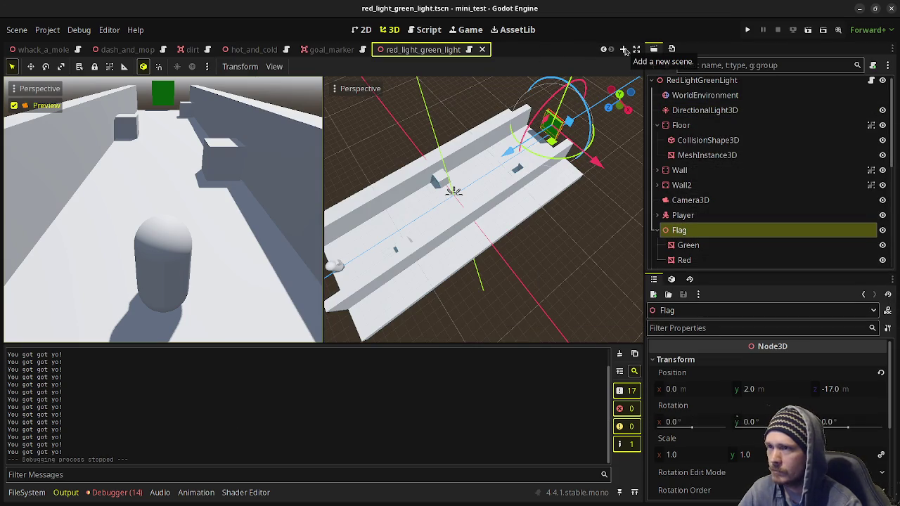
Create a new 3D scene and rename its root node to BurgerFlip.
left_click(623, 49)
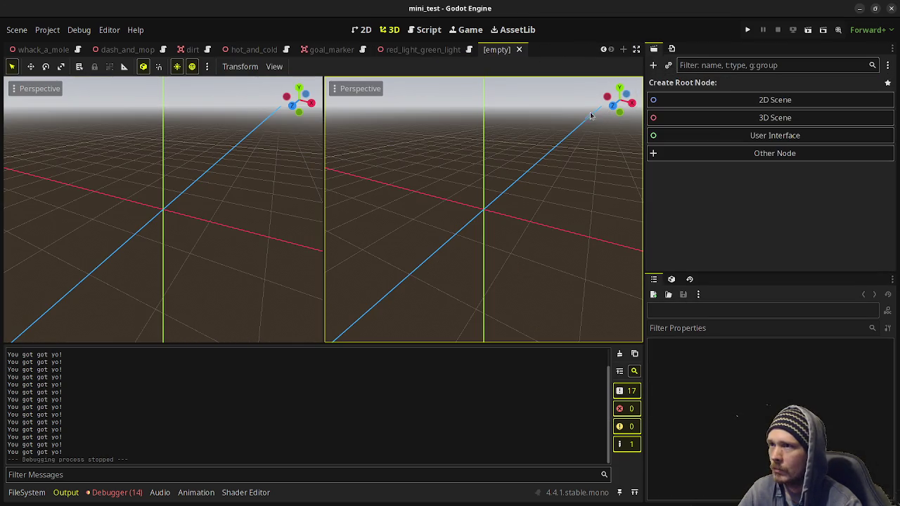
left_click(763, 118)
key("F2")
type("BurgerFlip")
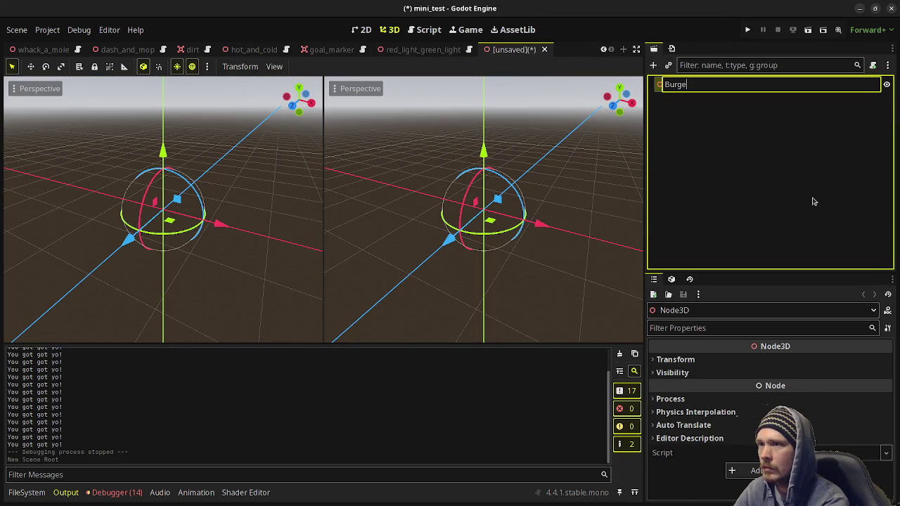
key("Return")
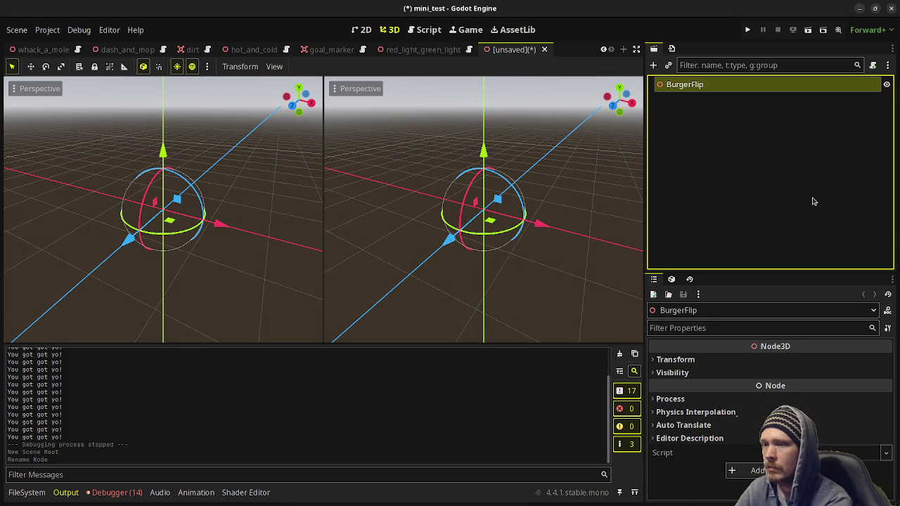
key("ctrl+a")
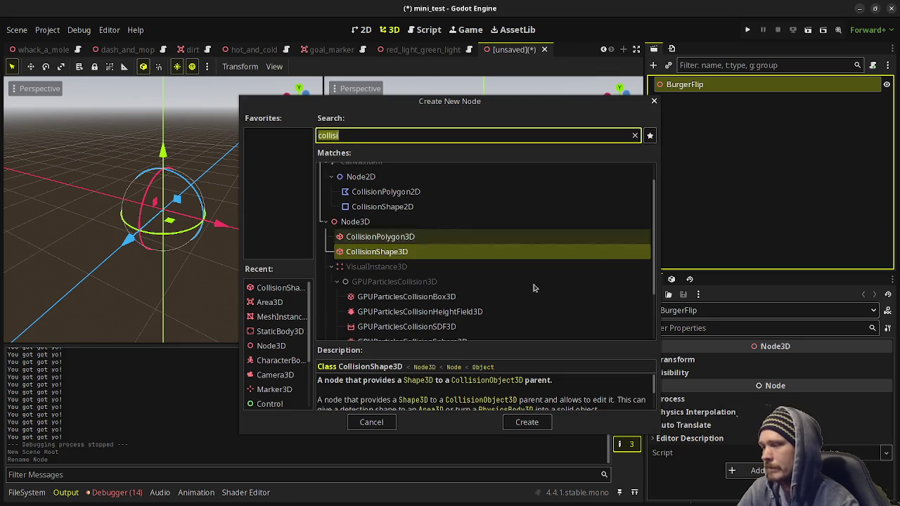
Save the scene as burger_flip.tscn inside a new res://burger_flip folder.
left_click(380, 421)
key("ctrl+s")
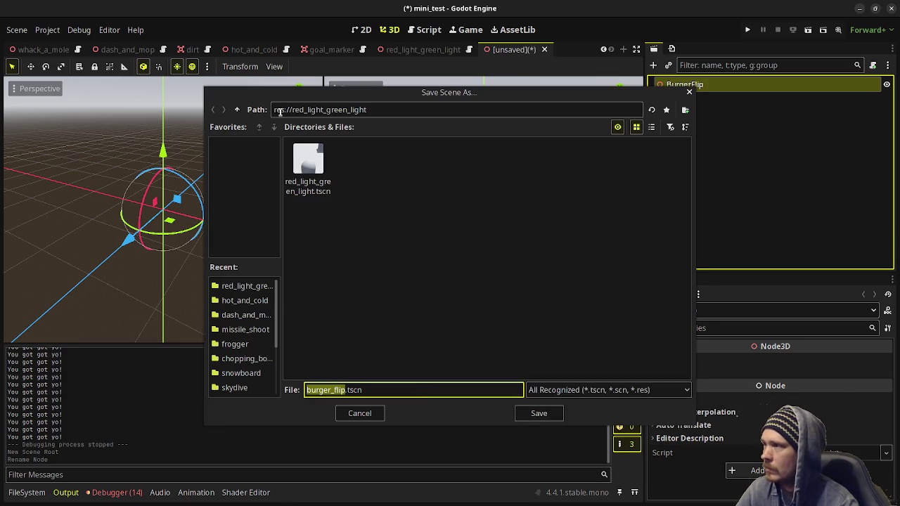
left_click(237, 110)
left_click(685, 110)
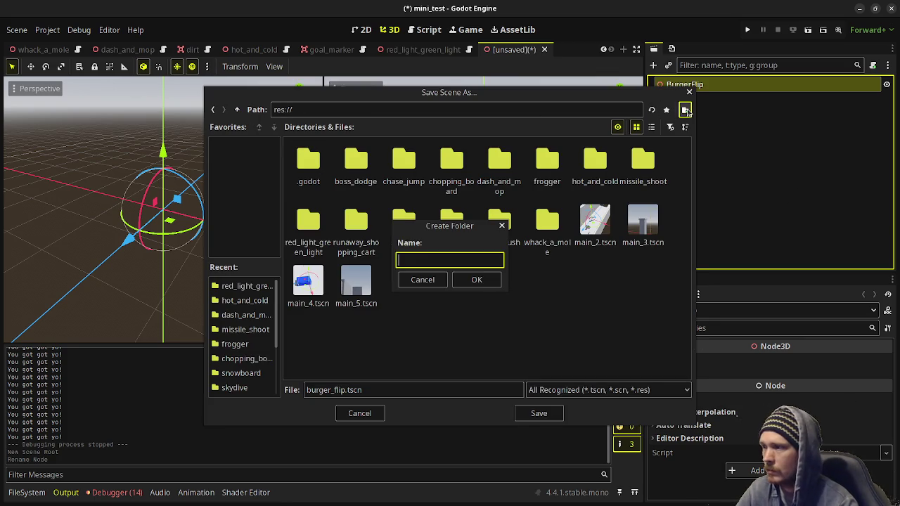
type("burger_flip")
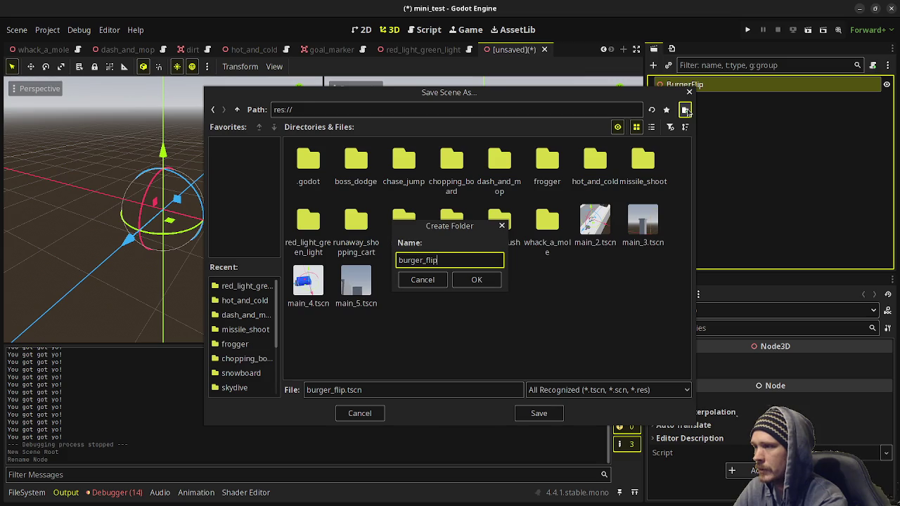
key("Return")
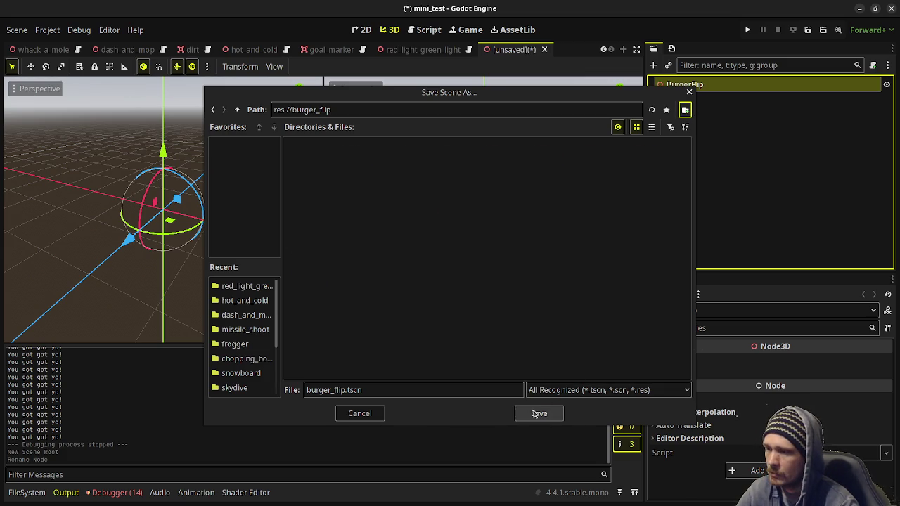
left_click(539, 413)
Attach a new burger_flip.gd script to BurgerFlip and save the scene.
left_click(874, 65)
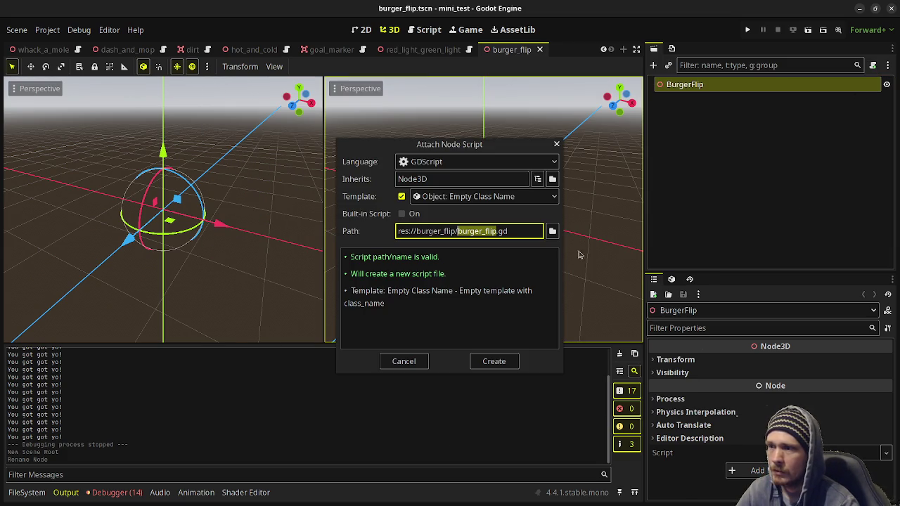
left_click(491, 362)
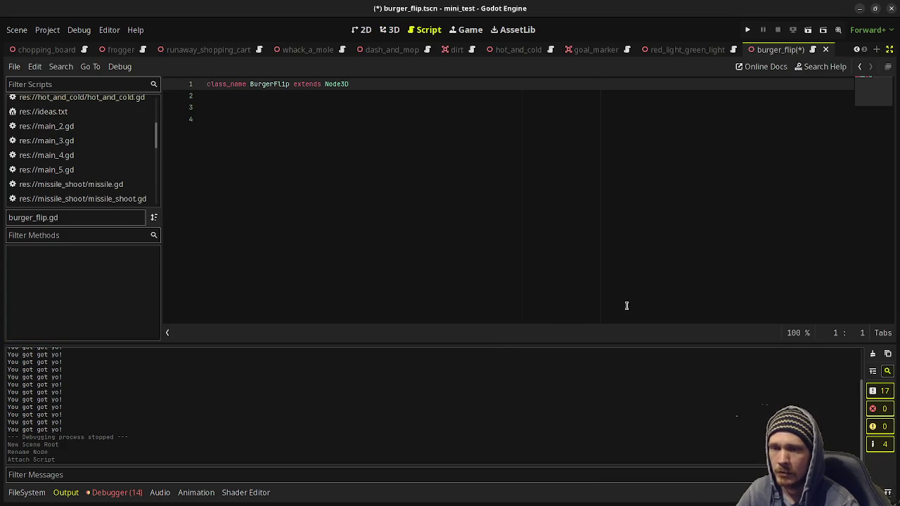
left_click(890, 49)
key("ctrl+s")
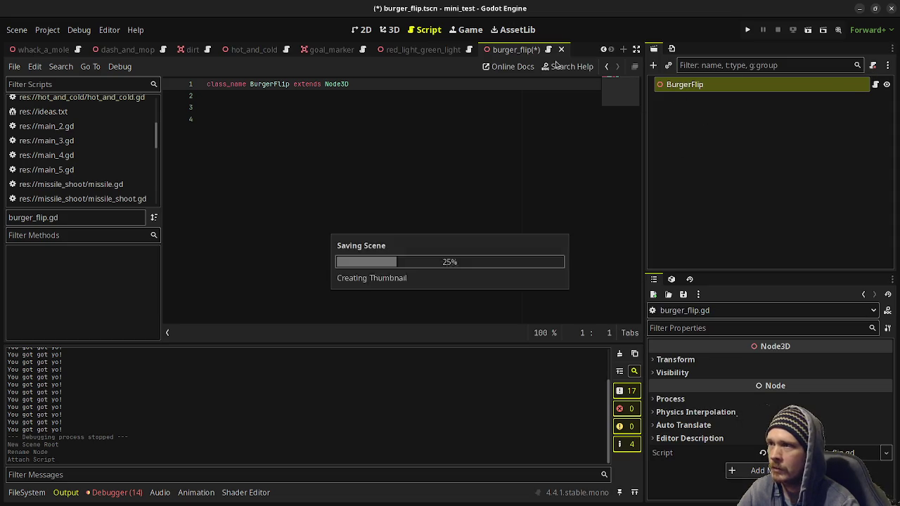
left_click(391, 31)
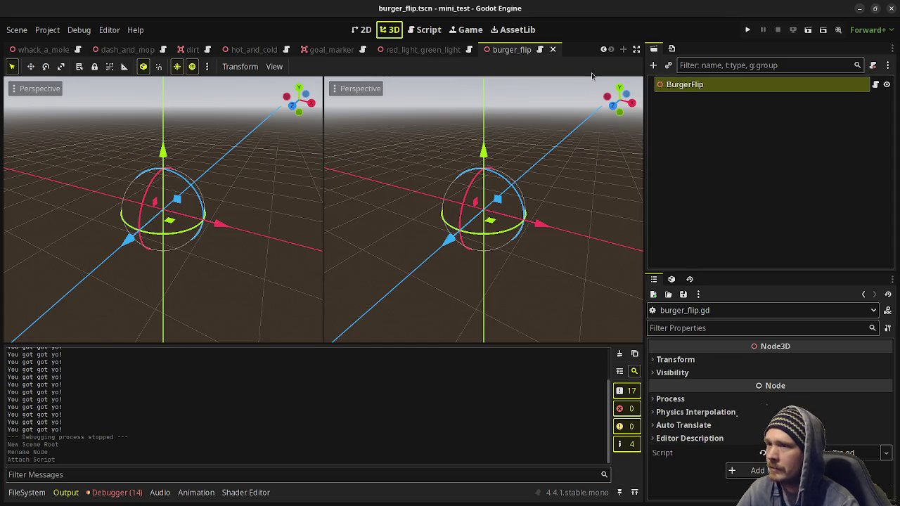
Add the preview sun and preview environment to BurgerFlip as DirectionalLight3D and WorldEnvironment nodes.
left_click(207, 66)
left_click(168, 325)
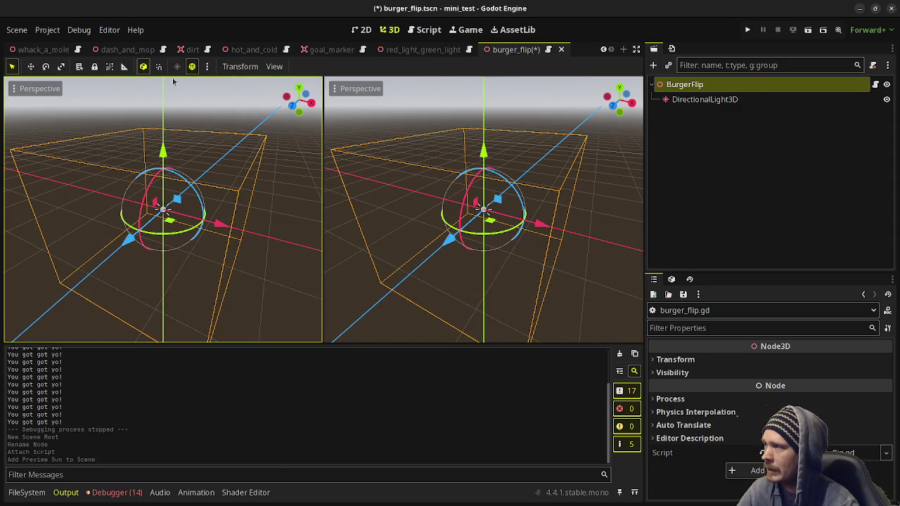
left_click(207, 66)
left_click(276, 321)
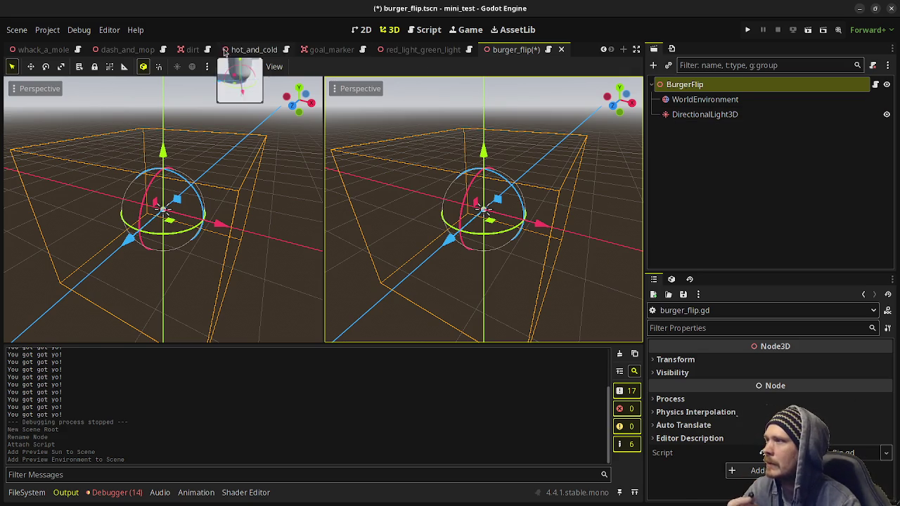
Open the dash_and_mop scene and zoom out to view its floor and dirt patches.
scroll(131, 52, "up", 2)
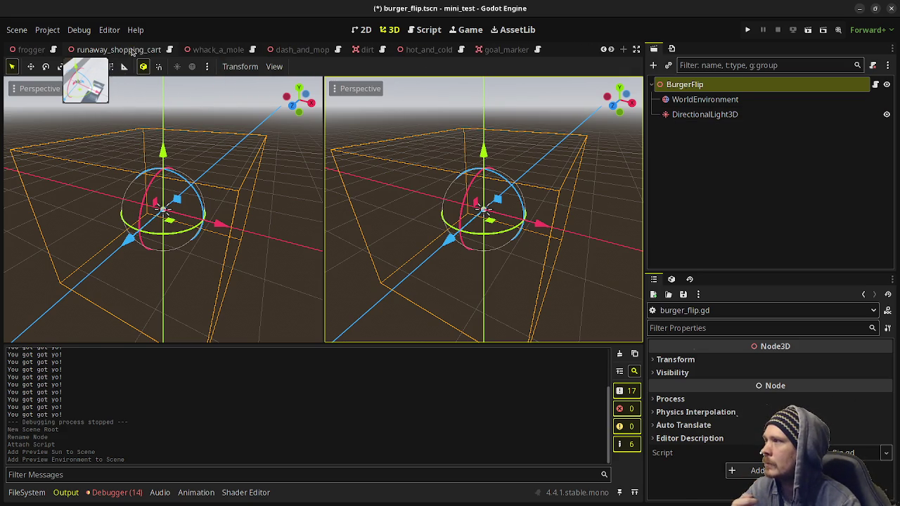
left_click(303, 49)
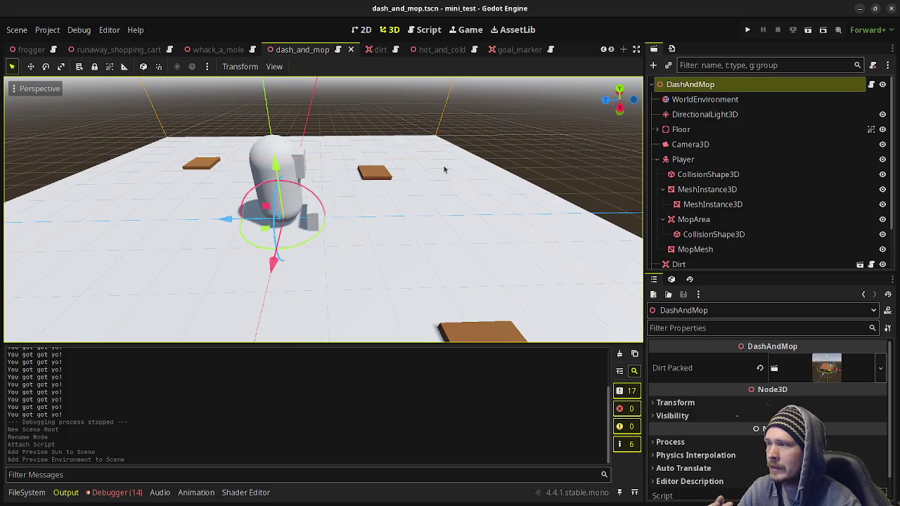
scroll(445, 176, "down", 5)
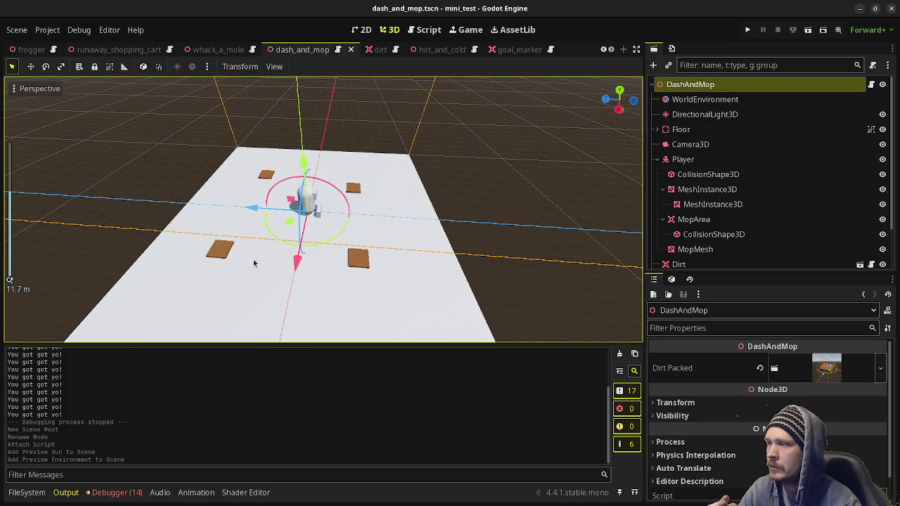
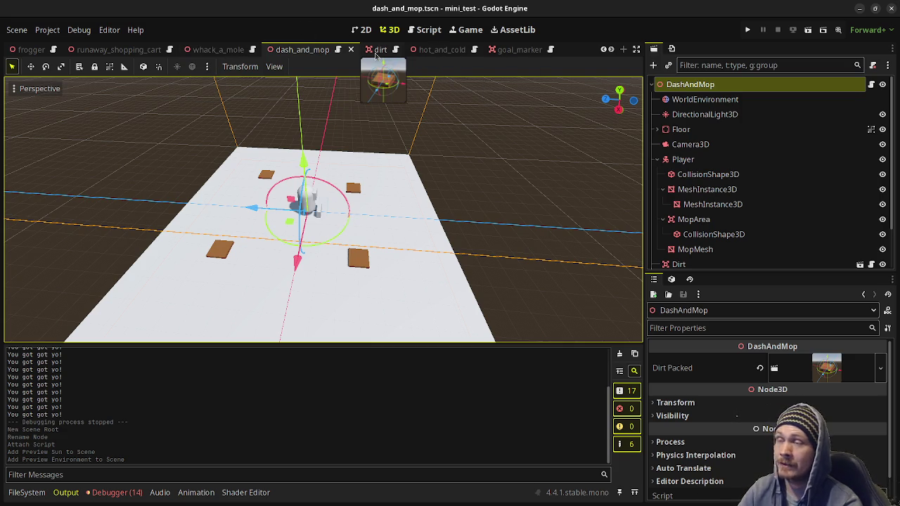
Switch to the runaway_shopping_cart scene tab and browse the other open scene tabs.
left_click(125, 50)
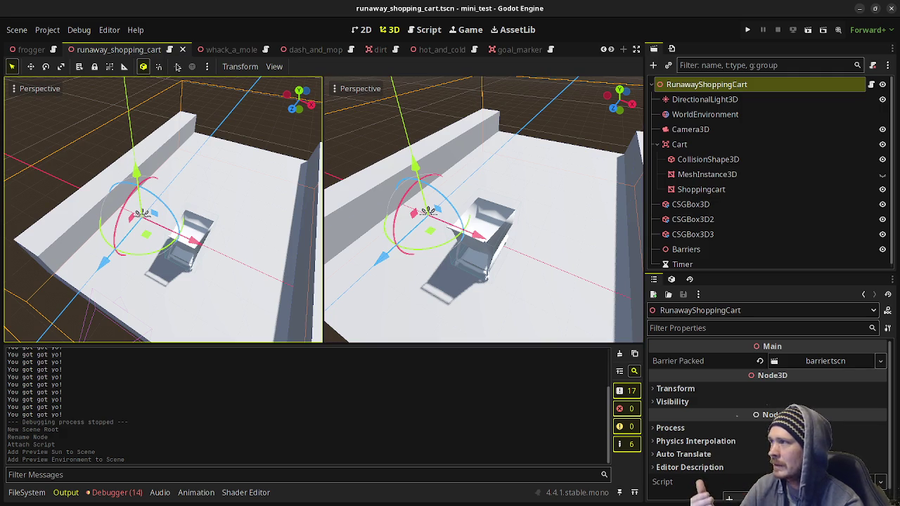
scroll(154, 51, "up", 5)
scroll(151, 51, "up", 6)
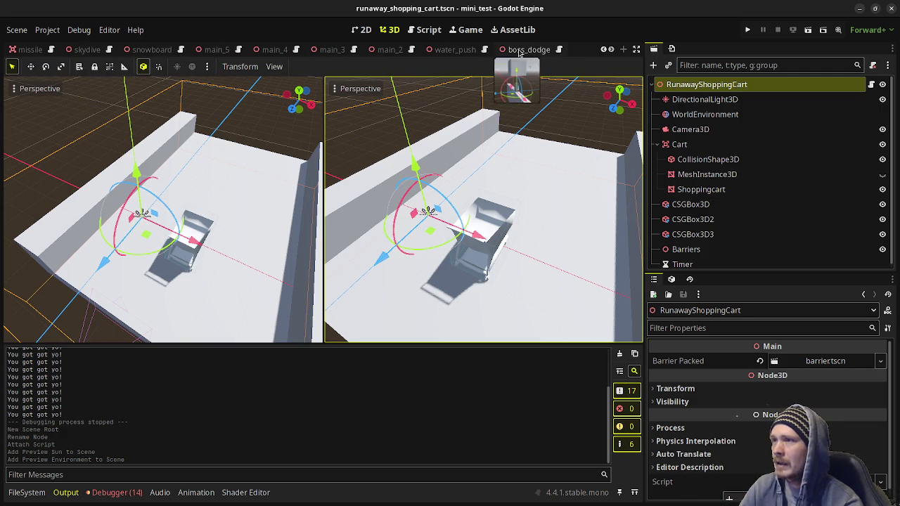
scroll(516, 50, "down", 10)
scroll(517, 50, "down", 2)
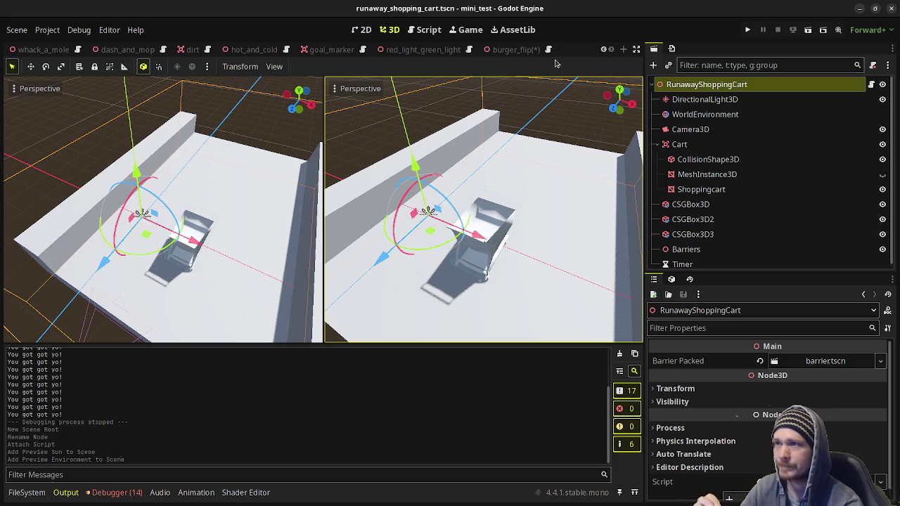
In the burger_flip scene, add a StaticBody3D under BurgerFlip and rename it Floor.
left_click(496, 51)
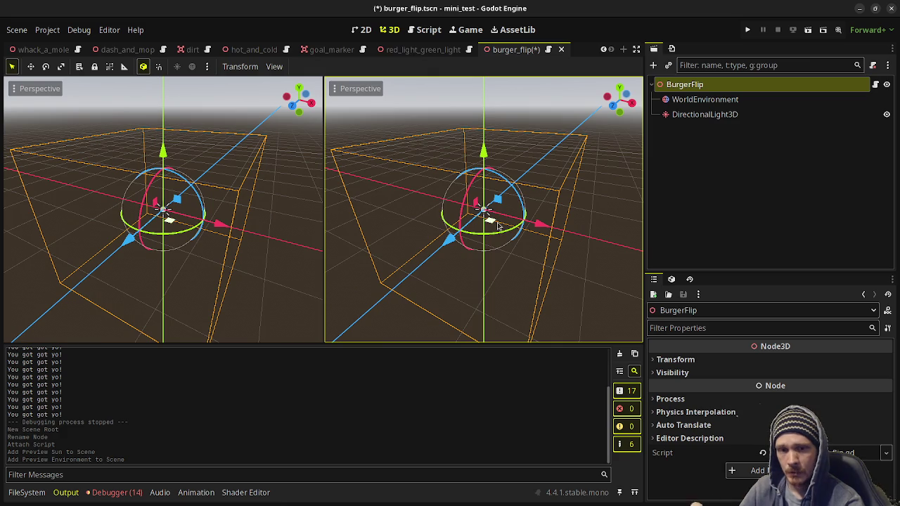
left_click(694, 99)
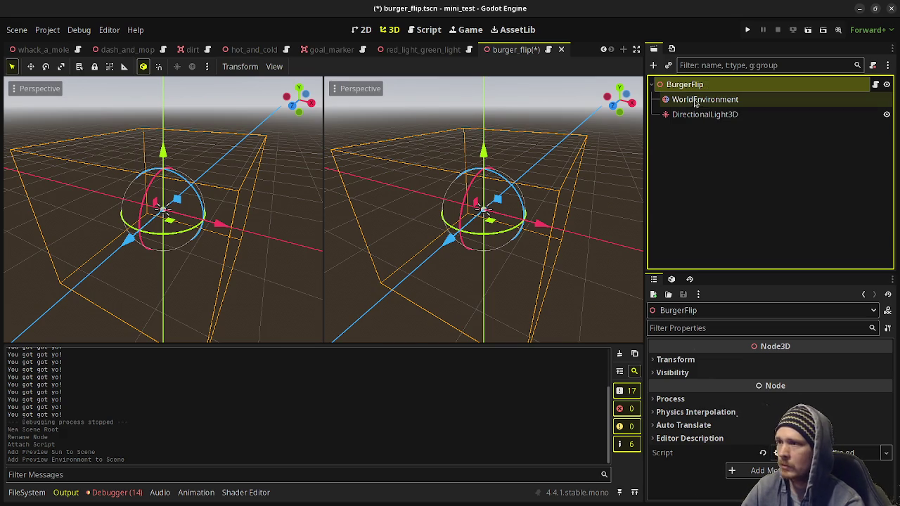
key("ctrl+a")
type("static")
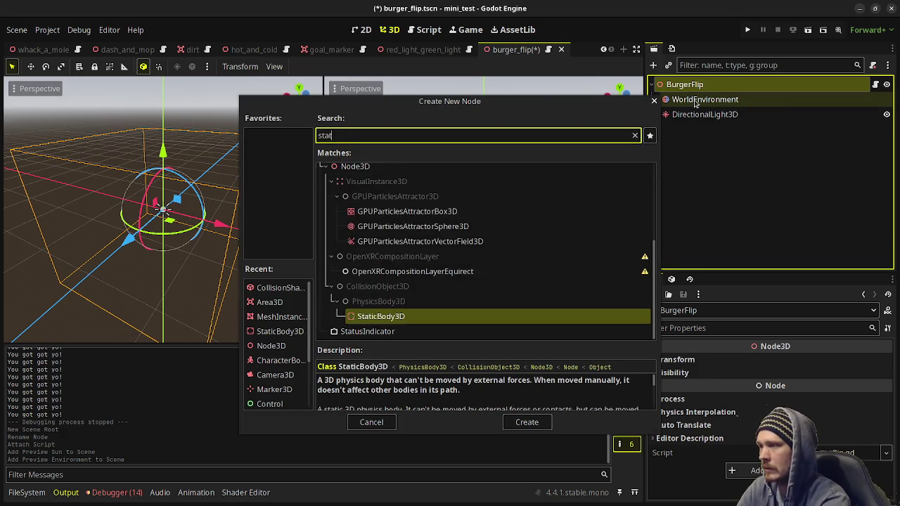
key("Return")
key("F2")
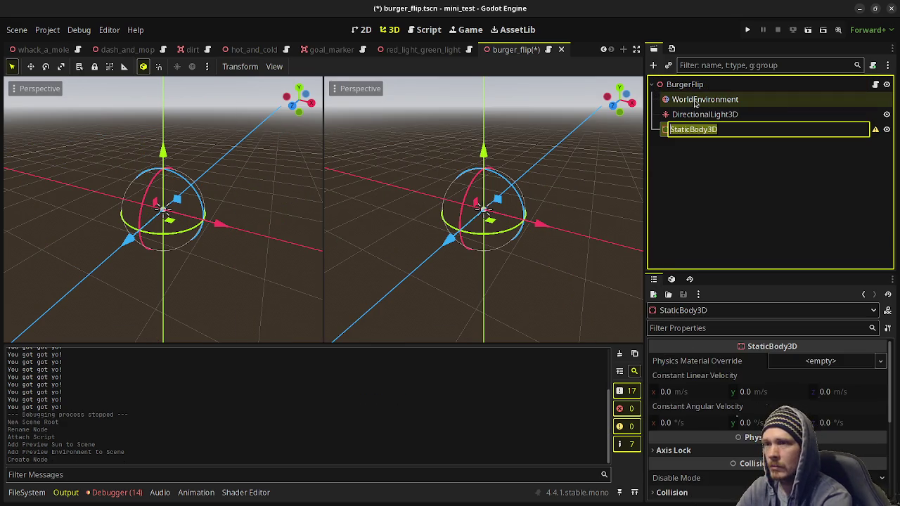
type("Floor")
key("Return")
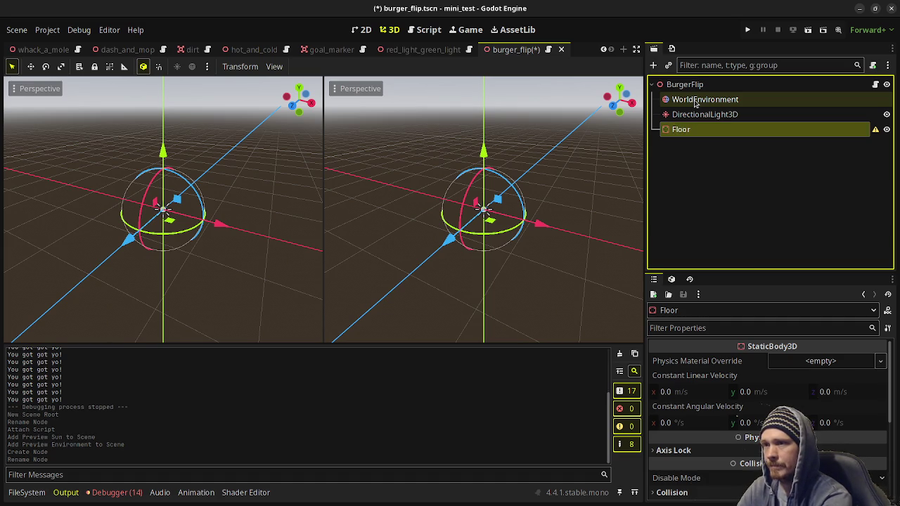
Add a CollisionShape3D as a child of Floor.
key("ctrl+a")
type("collis")
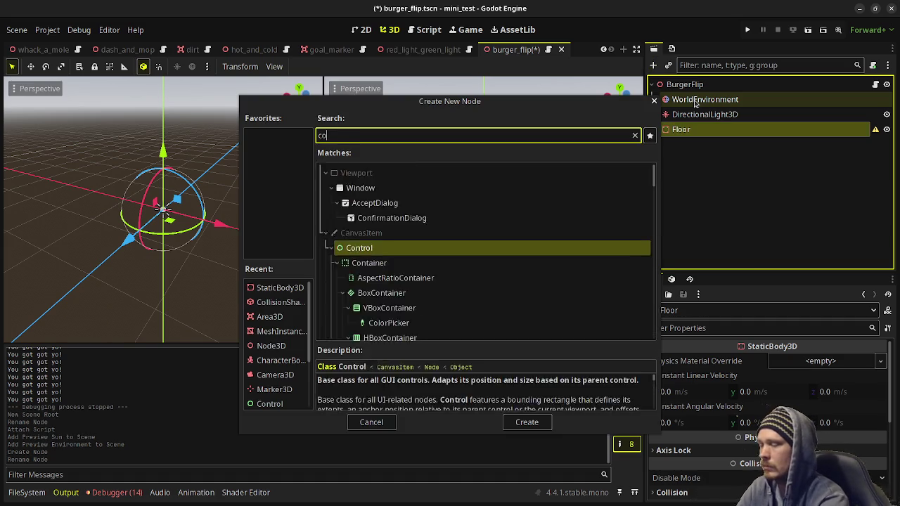
key("Return")
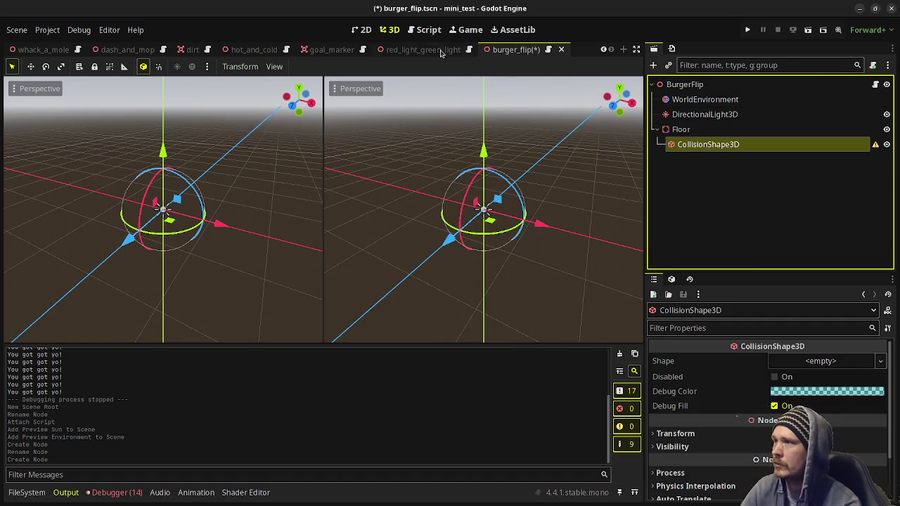
Give the collision a new BoxShape3D and add a MeshInstance3D with a new BoxMesh.
left_click(806, 364)
left_click(804, 377)
left_click(729, 145)
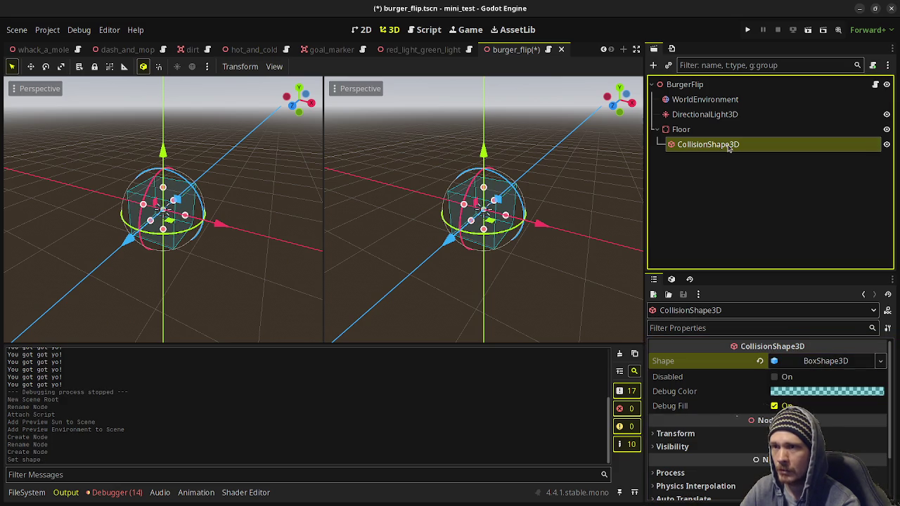
key("ctrl+a")
type("meshinst")
key("Return")
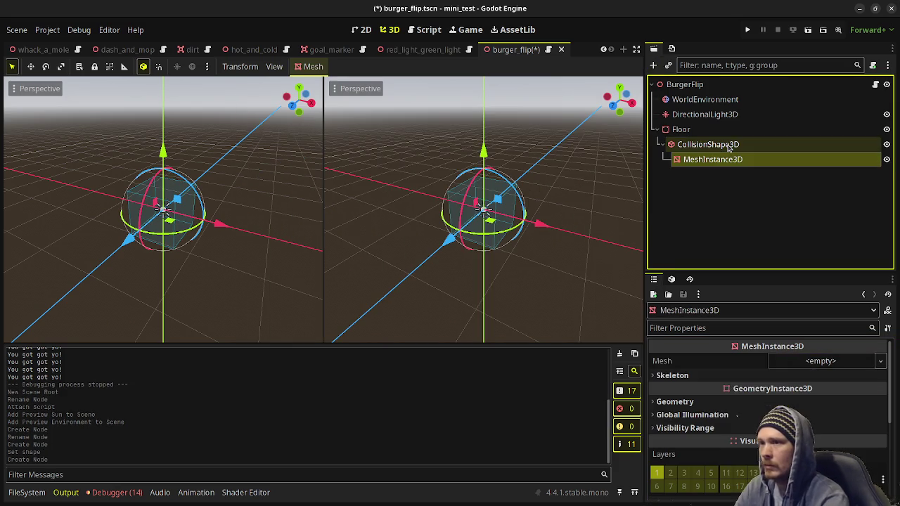
left_click(818, 363)
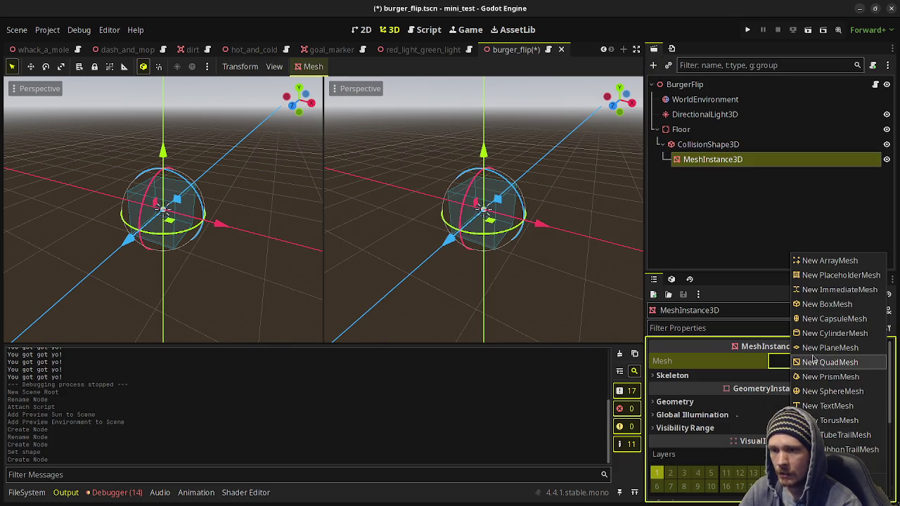
left_click(828, 303)
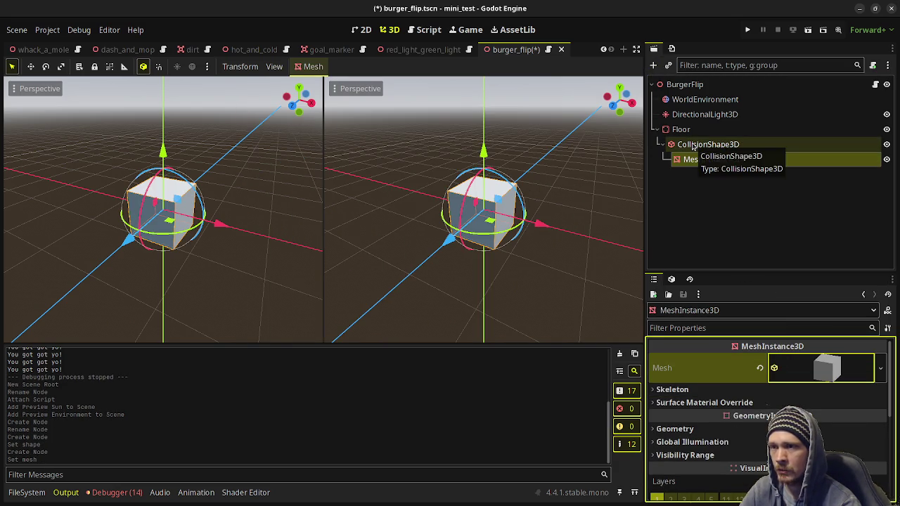
Set the BoxShape3D size to x 4 and z 2 metres.
left_click(693, 145)
left_click(825, 361)
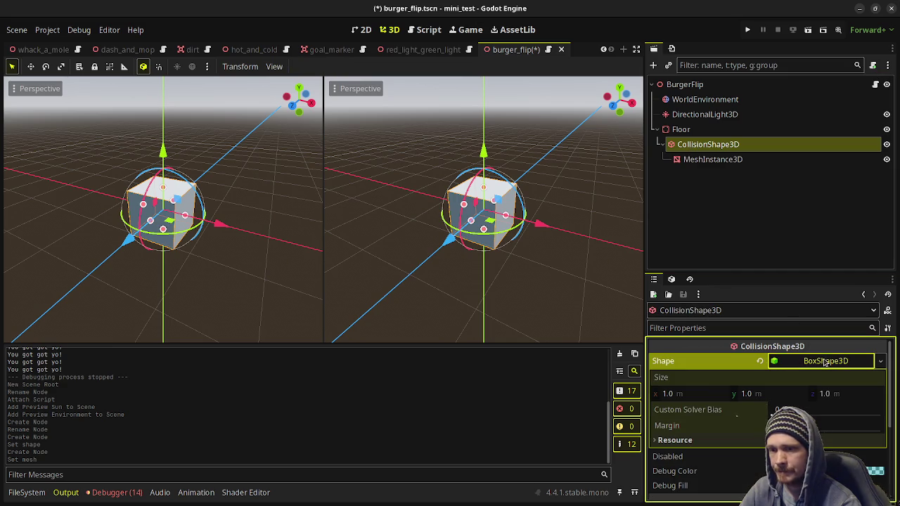
left_click(693, 390)
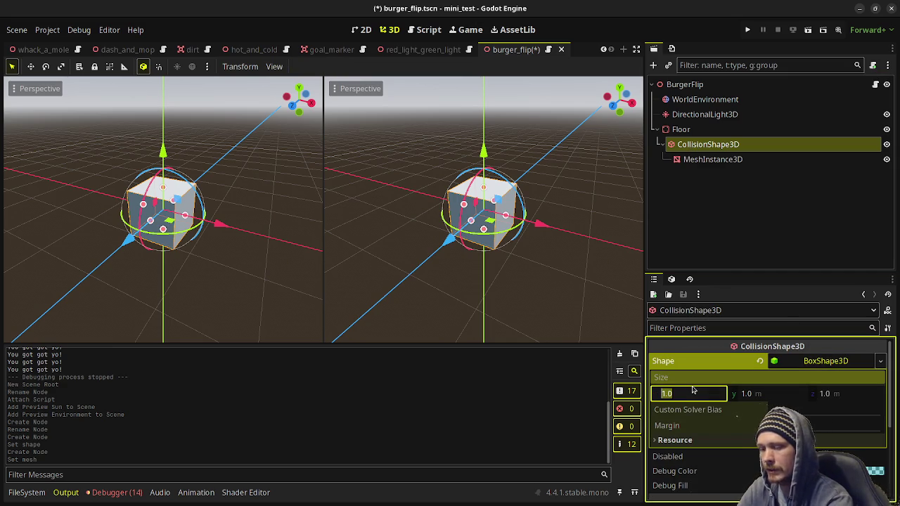
type("4")
key("Return")
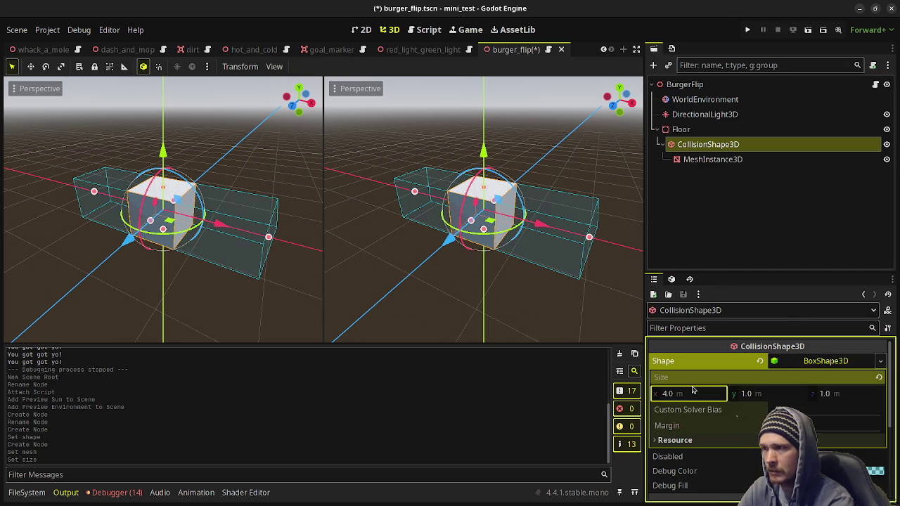
left_click(832, 388)
type("2")
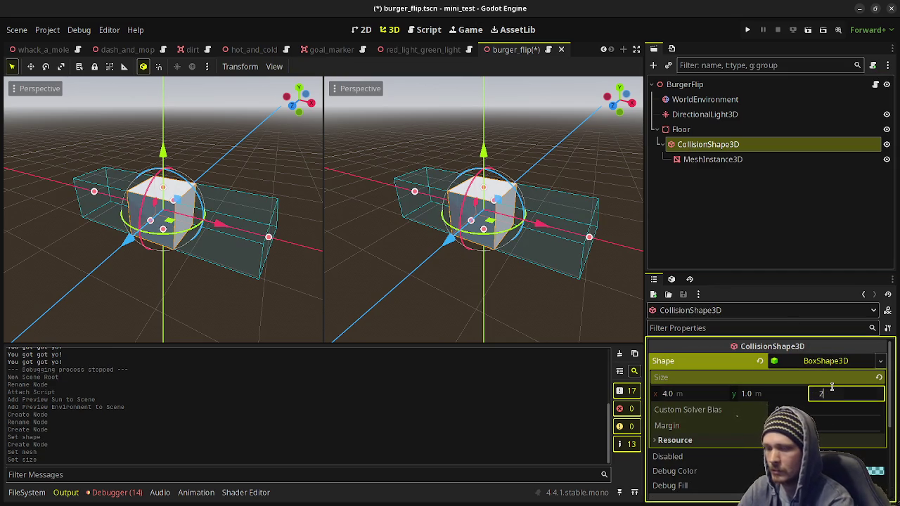
key("Return")
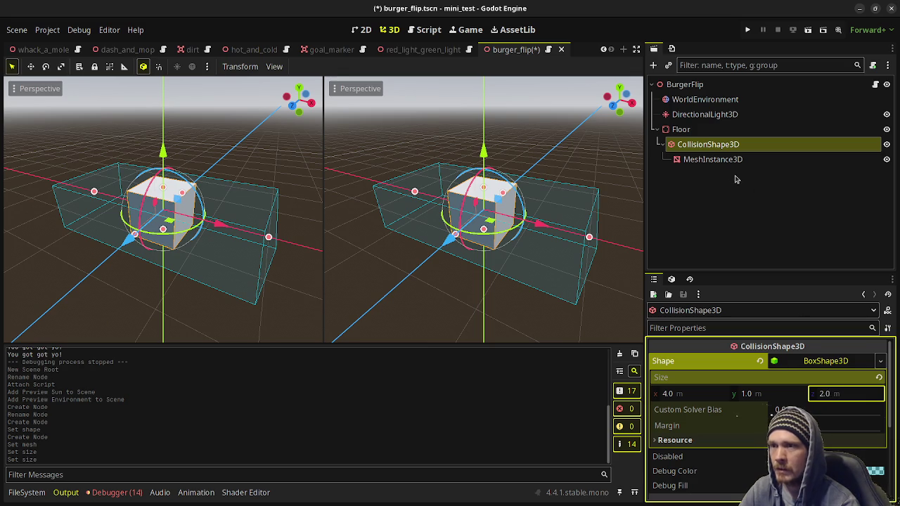
left_click(738, 160)
Resize the floor's BoxMesh to 4 on x and 2 on z.
left_click(807, 371)
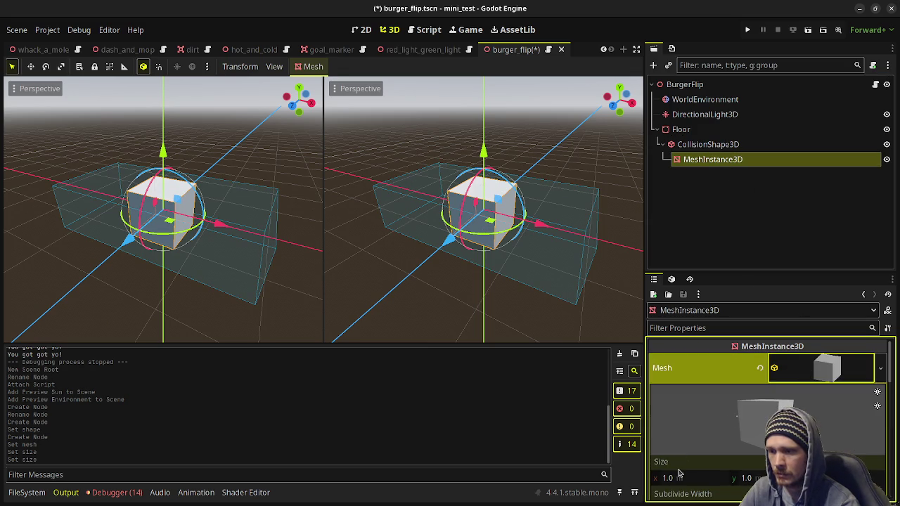
left_click(672, 479)
type("4")
key("Tab")
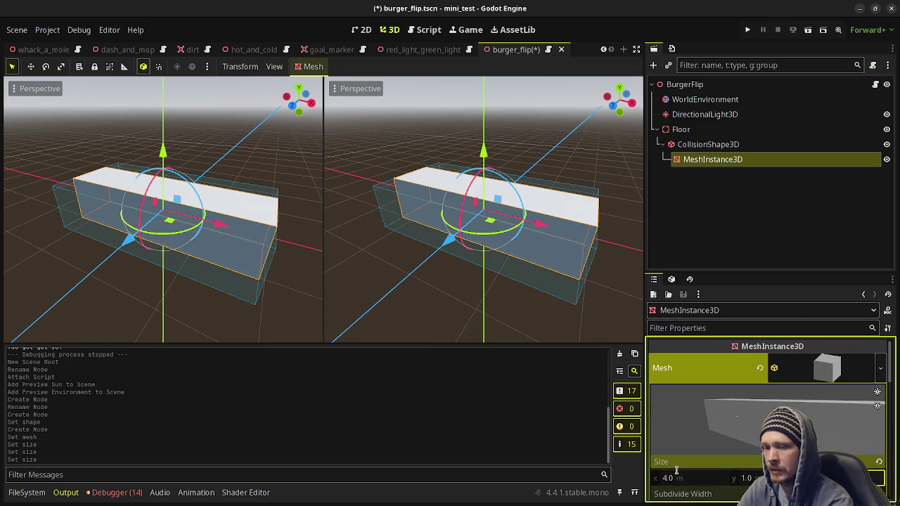
key("Tab")
type("2")
key("Return")
Set the CollisionShape3D position y to -0.5.
left_click(703, 146)
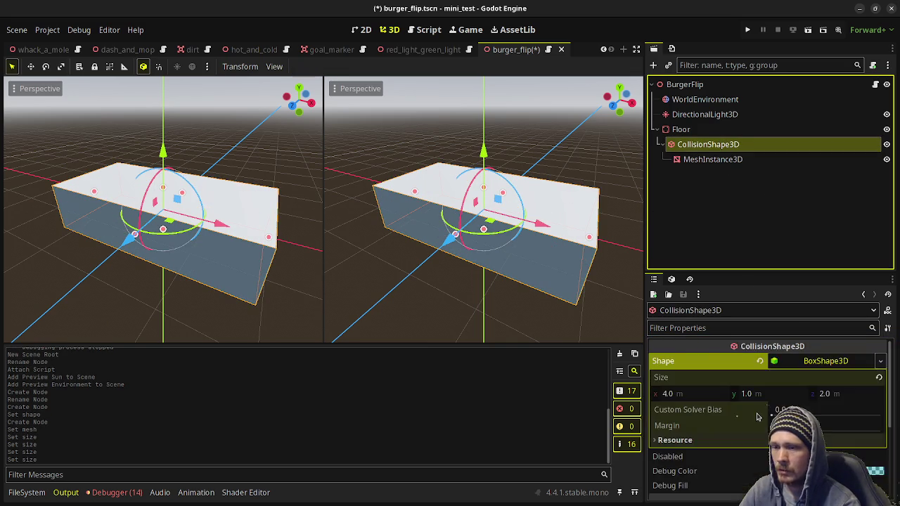
scroll(757, 417, "down", 2)
left_click(758, 415)
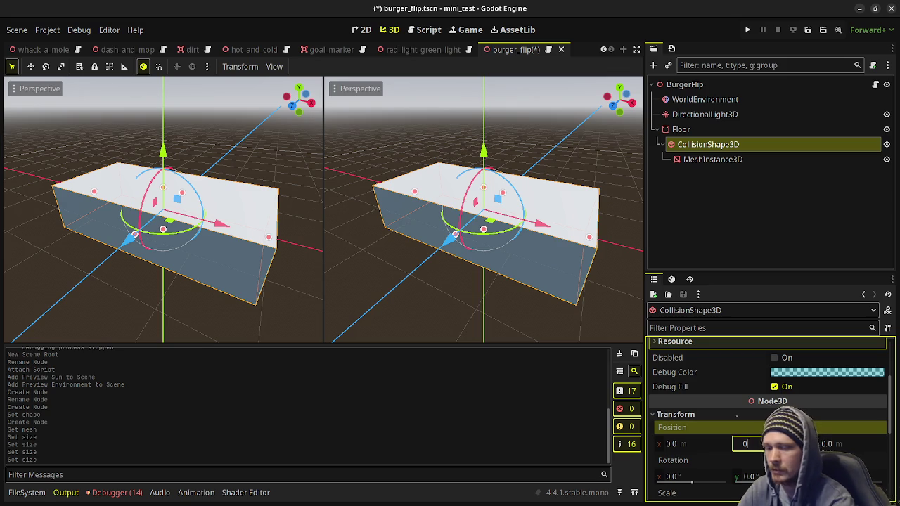
type(".5")
key("Return")
left_click(748, 444)
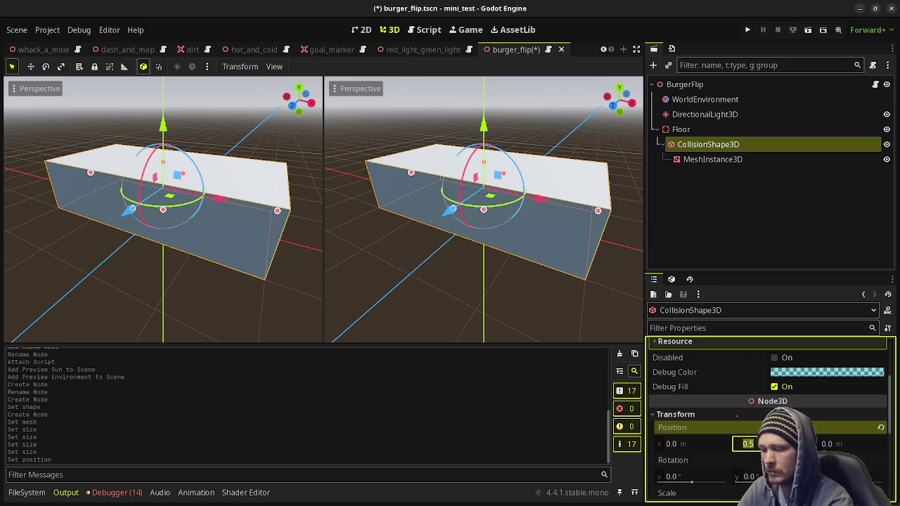
type(".5")
key("Return")
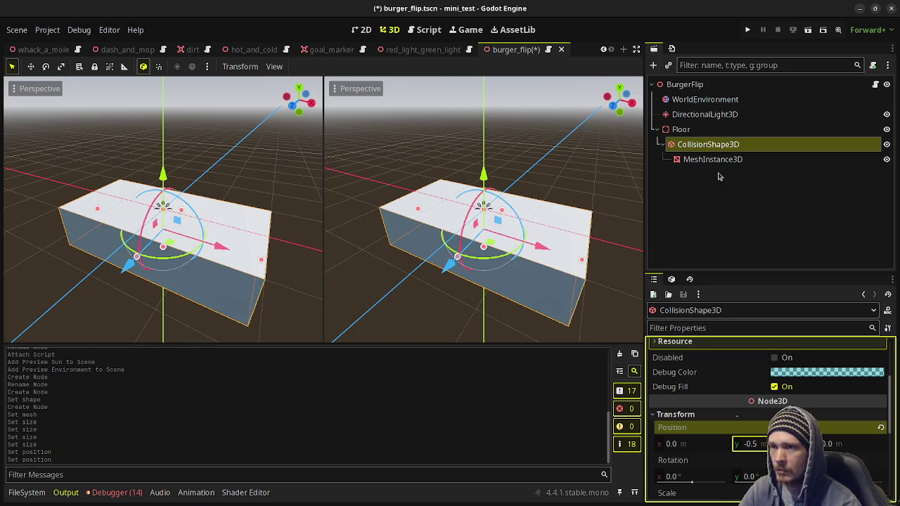
Move MeshInstance3D to sit directly under Floor and save the burger_flip scene.
left_click(713, 159)
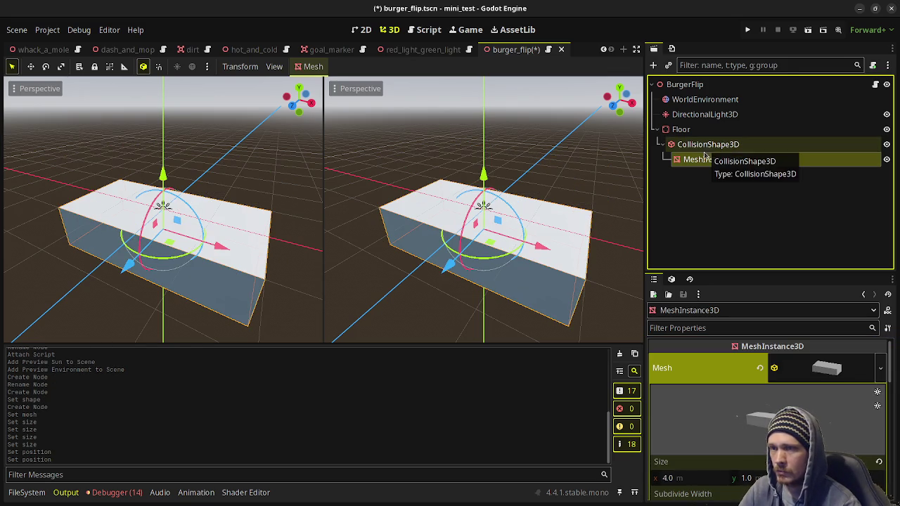
left_click_drag(699, 160, 707, 132)
left_click(707, 131)
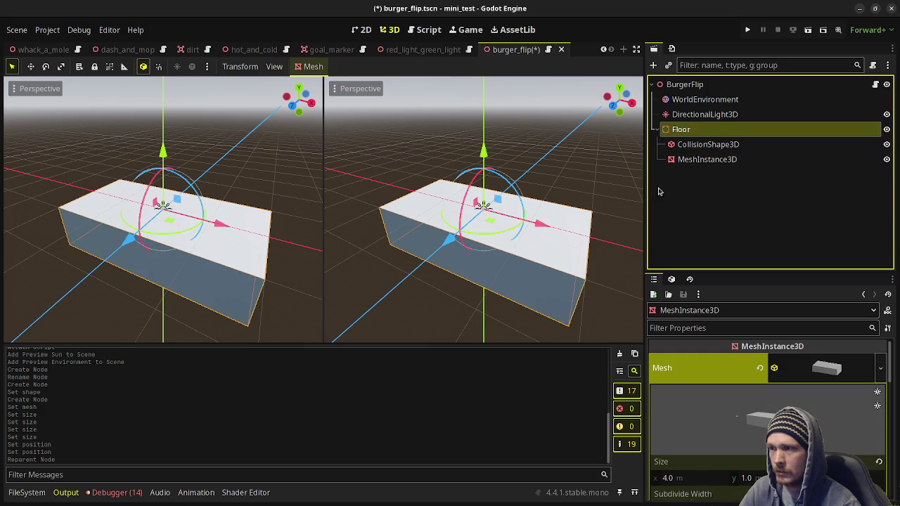
key("ctrl+s")
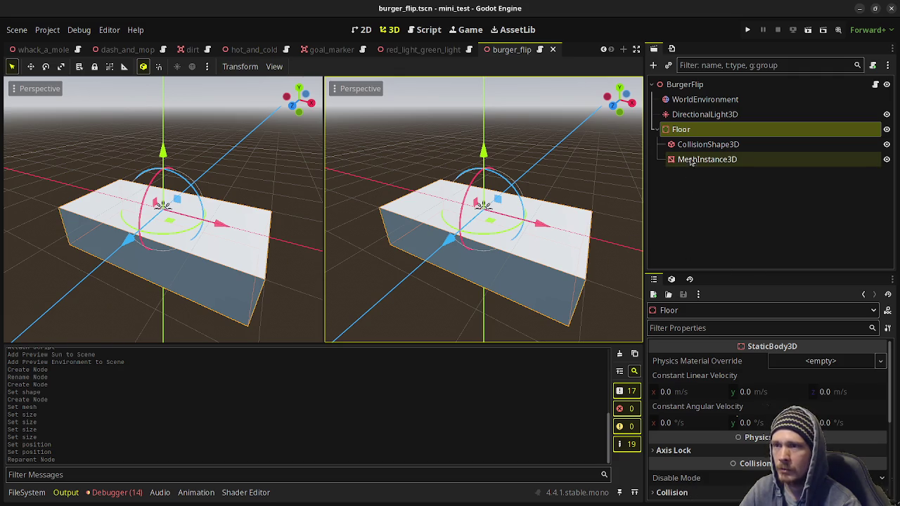
mouse_move(711, 142)
left_mouse_down()
mouse_move(701, 148)
mouse_move(691, 134)
left_mouse_up()
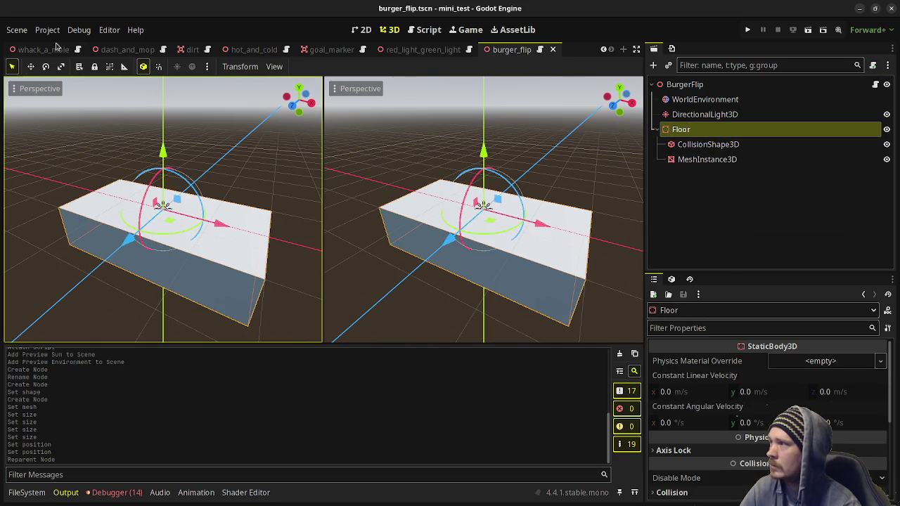
Group Floor's children so Floor selects as one unit.
left_click(111, 66)
left_click(729, 194)
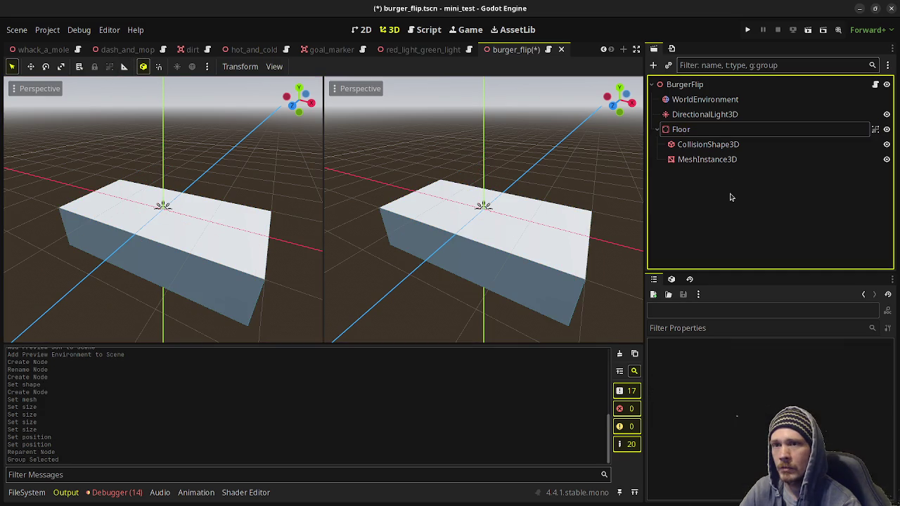
left_click(705, 131)
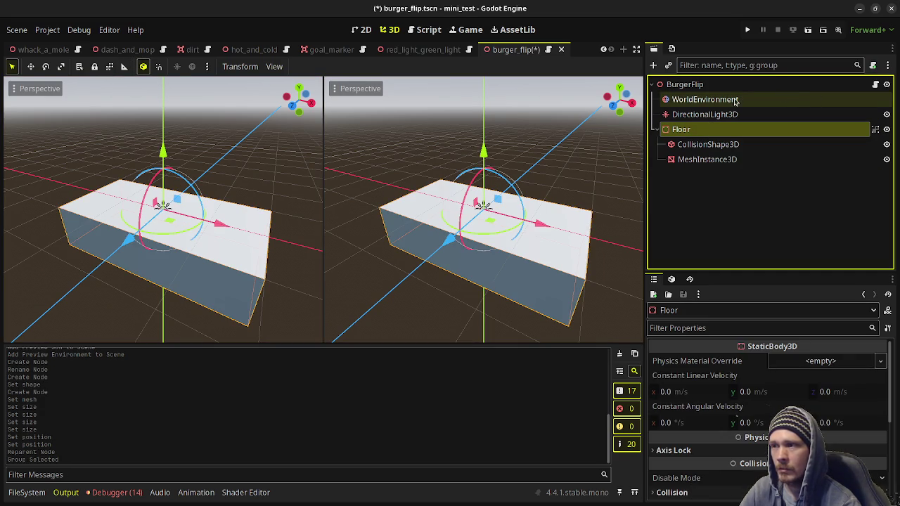
Give the floor MeshInstance3D a new StandardMaterial3D as its material override.
left_click(707, 159)
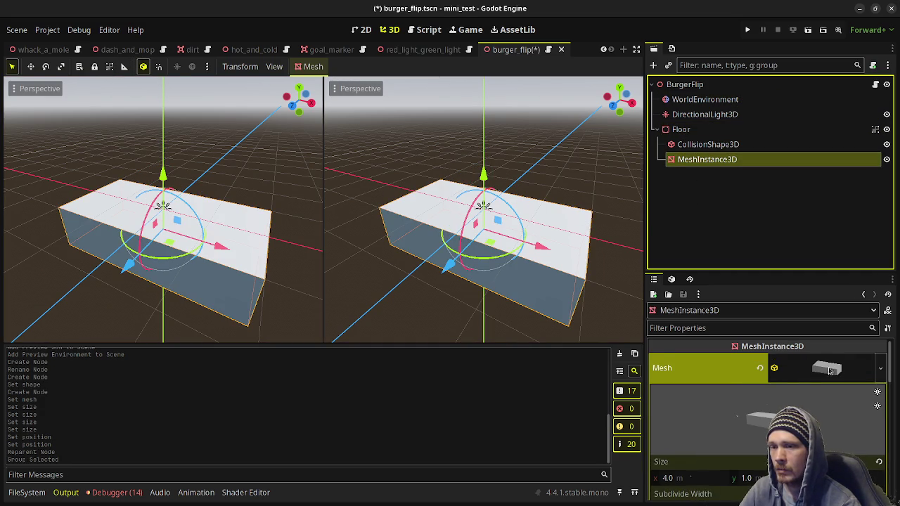
left_click(843, 351)
scroll(724, 380, "down", 2)
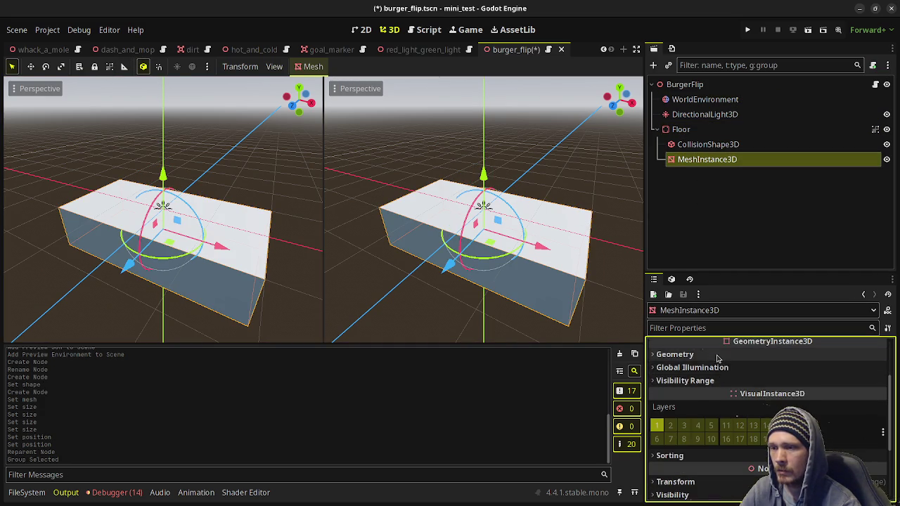
left_click(665, 354)
left_click(816, 368)
left_click(830, 384)
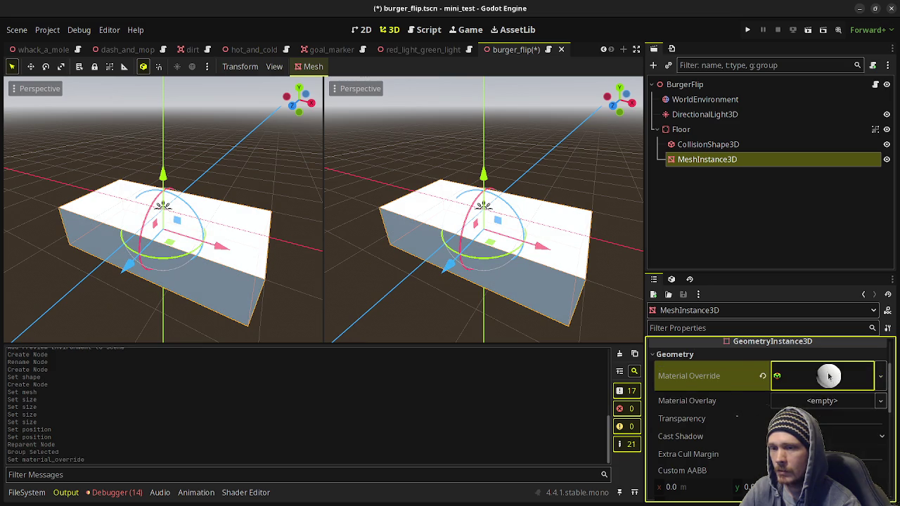
left_click(829, 373)
Set the material's albedo colour to near-black #0c0c0c.
left_click(697, 456)
scroll(697, 457, "down", 2)
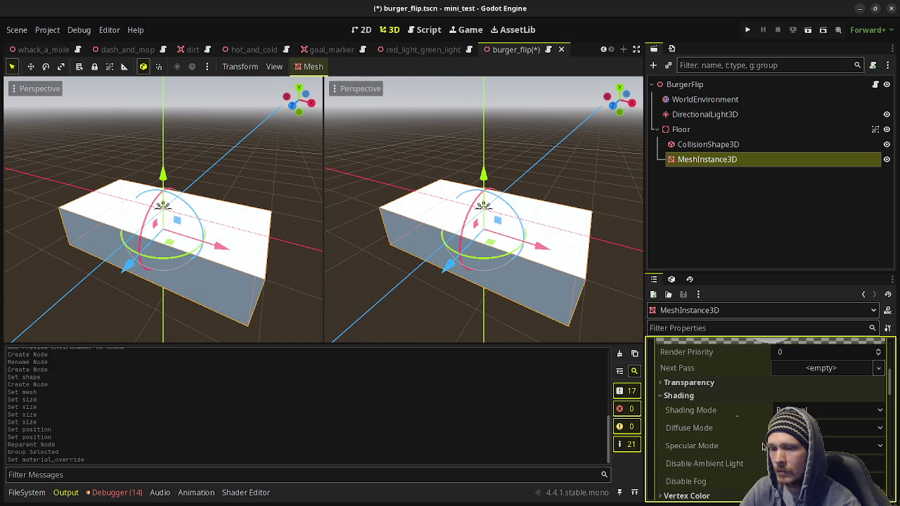
left_click(696, 398)
left_click(676, 422)
left_click(848, 435)
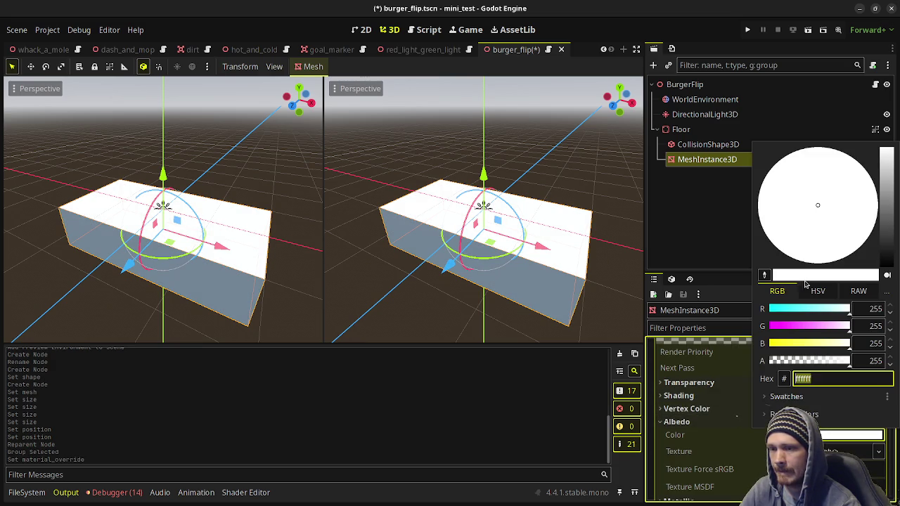
left_click_drag(887, 215, 892, 264)
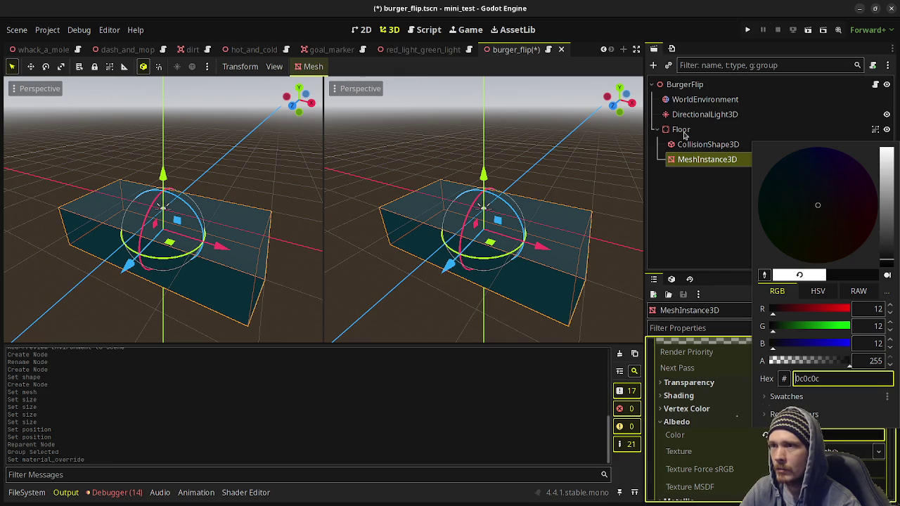
left_click(682, 130)
left_click(684, 84)
Add a Camera3D under BurgerFlip, preview it, and move it up and back along global Z.
key("ctrl+a")
type("camera3d")
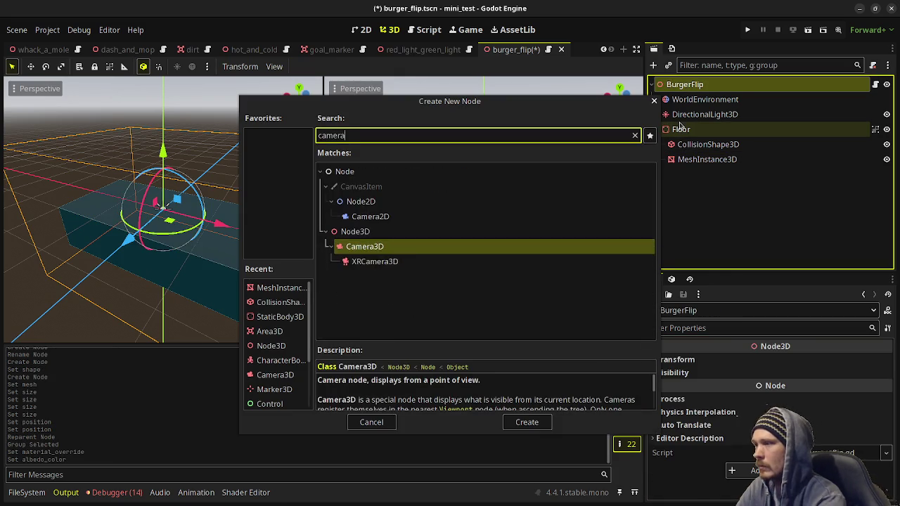
key("Return")
mouse_move(552, 248)
left_mouse_down()
mouse_move(429, 233)
mouse_move(354, 245)
mouse_move(394, 239)
left_mouse_up()
left_click(14, 105)
mouse_move(429, 173)
left_mouse_down()
mouse_move(434, 126)
mouse_move(411, 129)
mouse_move(437, 129)
left_mouse_up()
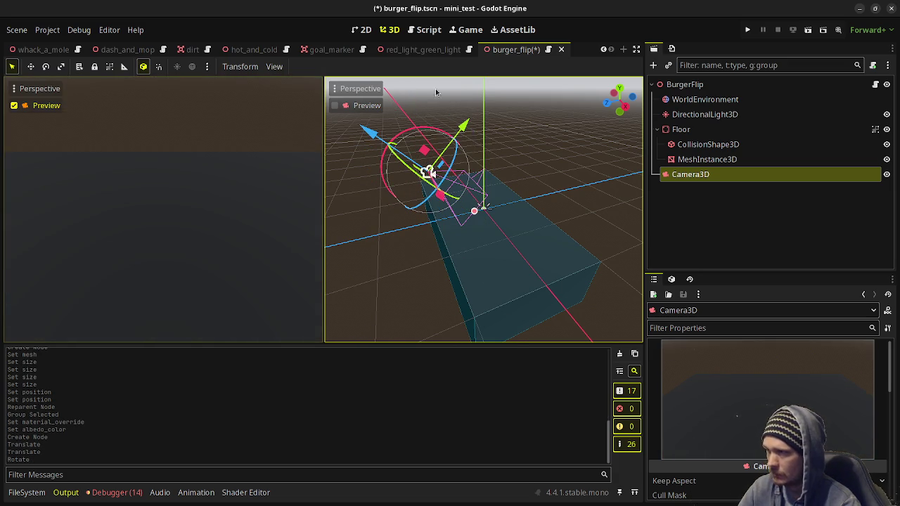
left_click(144, 68)
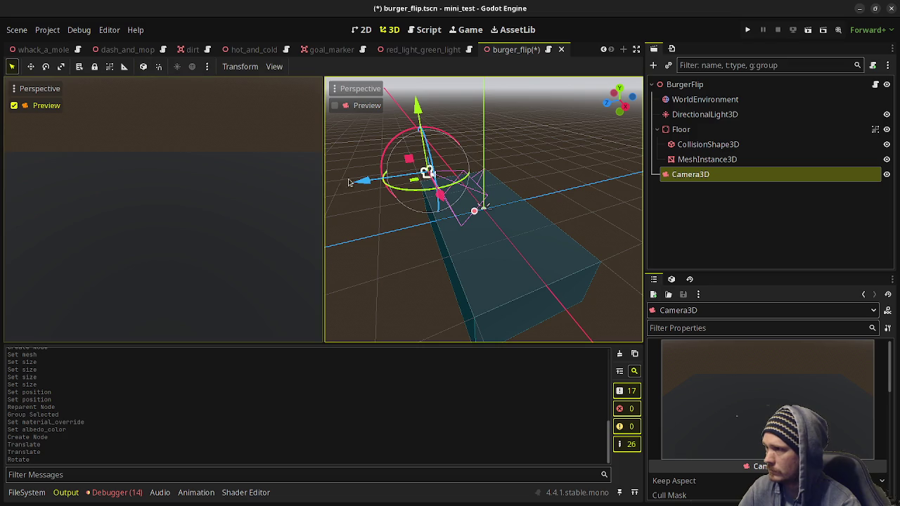
mouse_move(349, 181)
left_mouse_down()
mouse_move(324, 195)
mouse_move(341, 190)
left_mouse_up()
Adjust the camera's field of view and nudge it along its local axis.
scroll(765, 418, "down", 5)
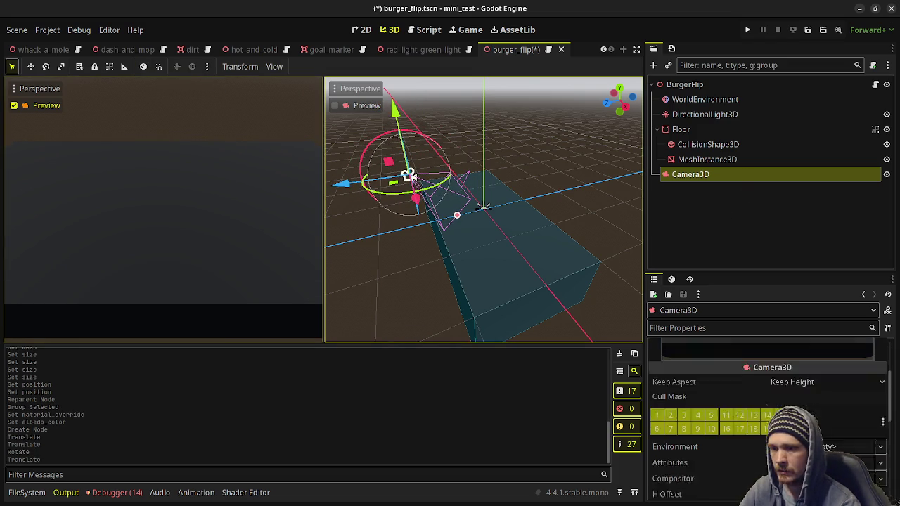
left_click(822, 454)
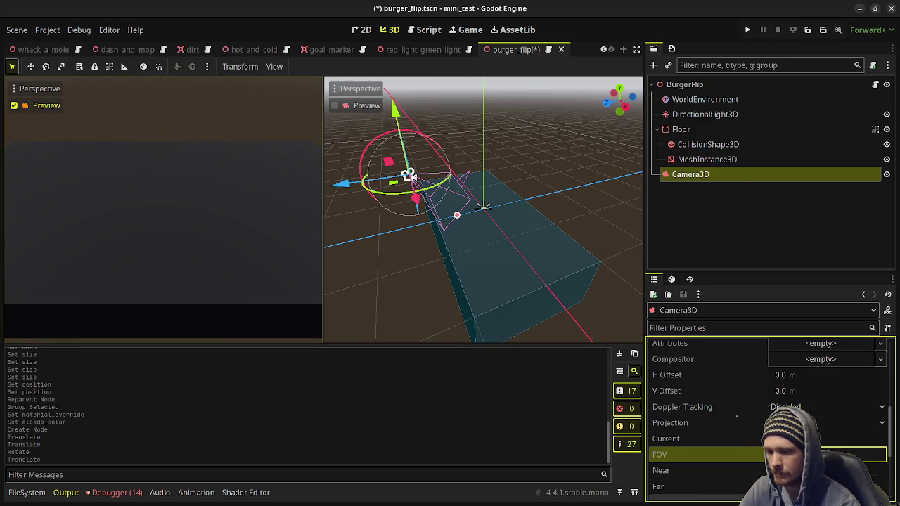
key("Return")
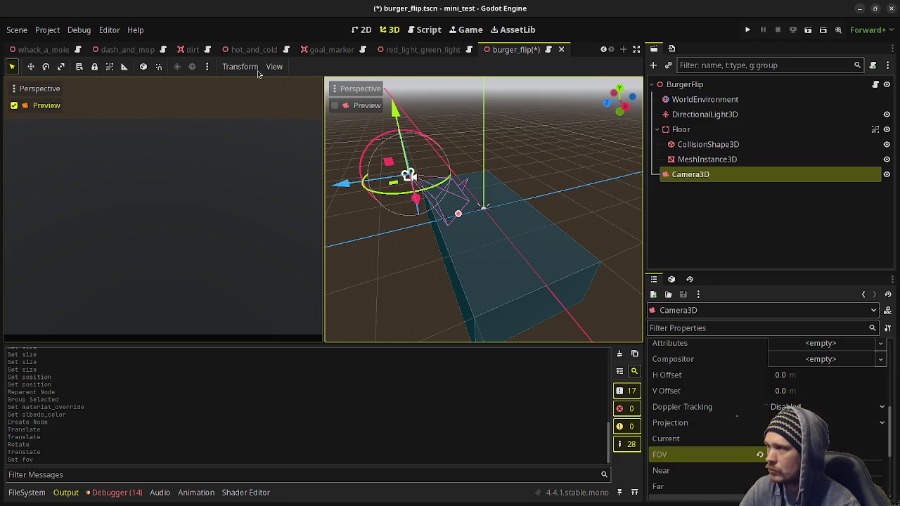
left_click(143, 66)
mouse_move(349, 138)
left_mouse_down()
mouse_move(281, 100)
mouse_move(394, 172)
mouse_move(356, 155)
left_mouse_up()
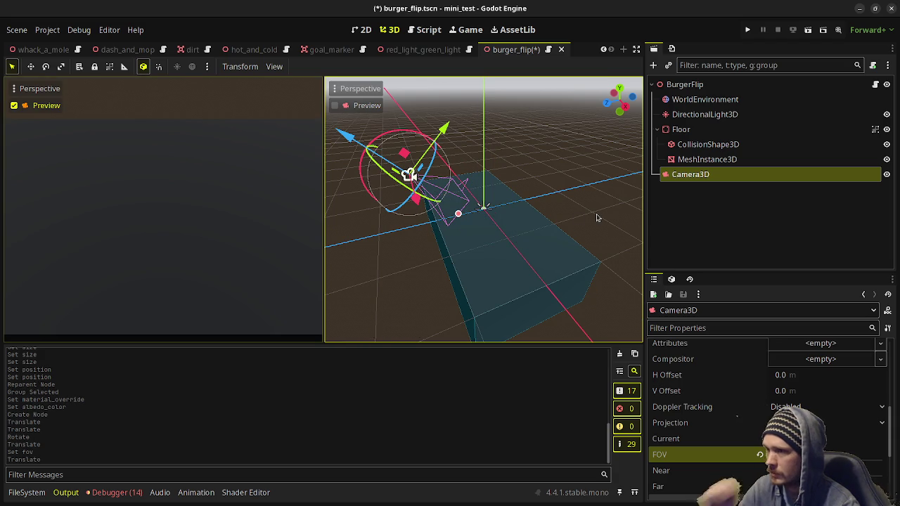
left_click(693, 86)
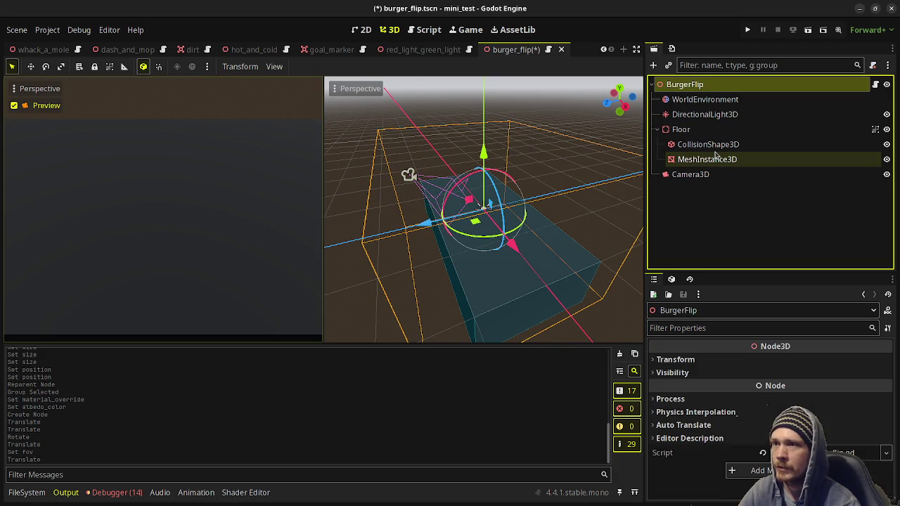
Add a MeshInstance3D under BurgerFlip with a new CylinderMesh.
key("ctrl+a")
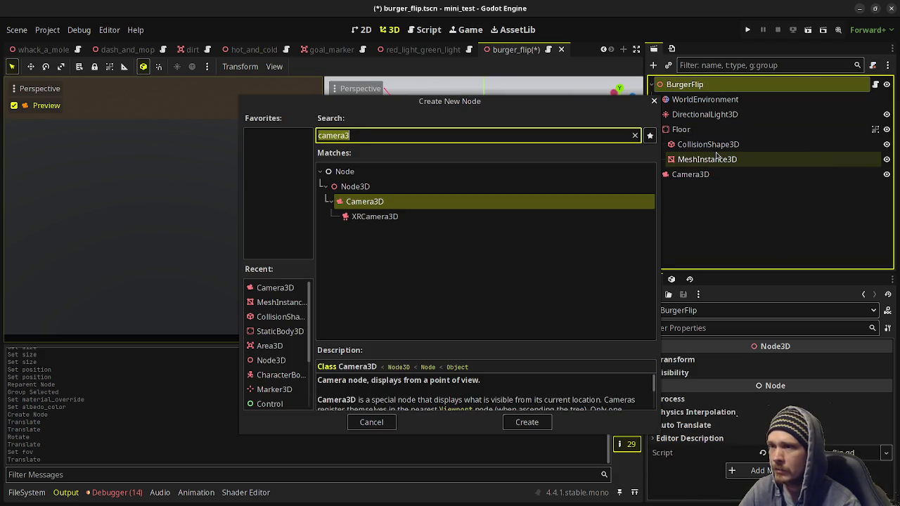
type("meshinstance")
key("Return")
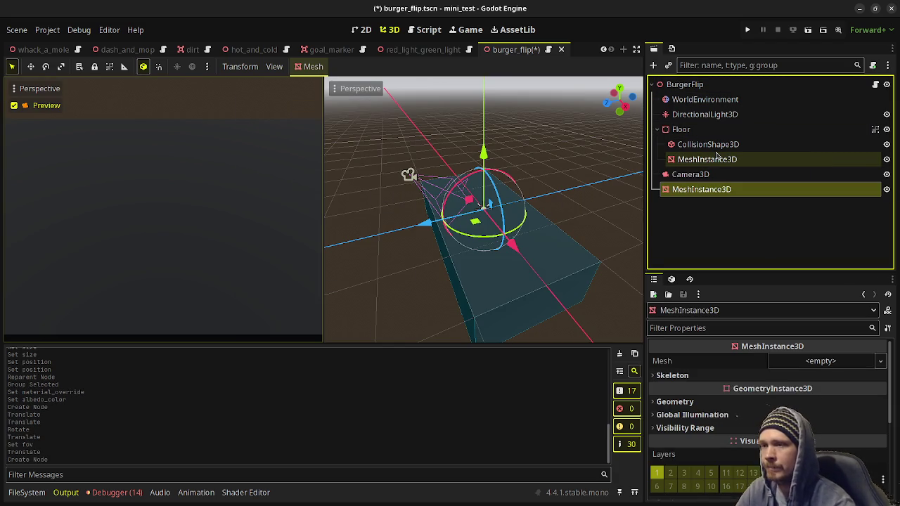
left_click(793, 361)
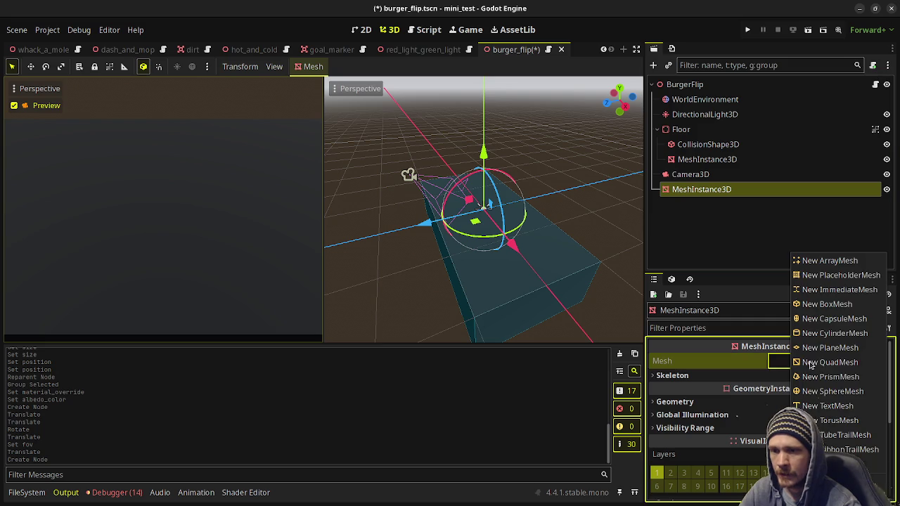
left_click(837, 335)
Set the cylinder's height to 0.1 m, trying 0.2 m before settling on 0.1.
left_click(827, 370)
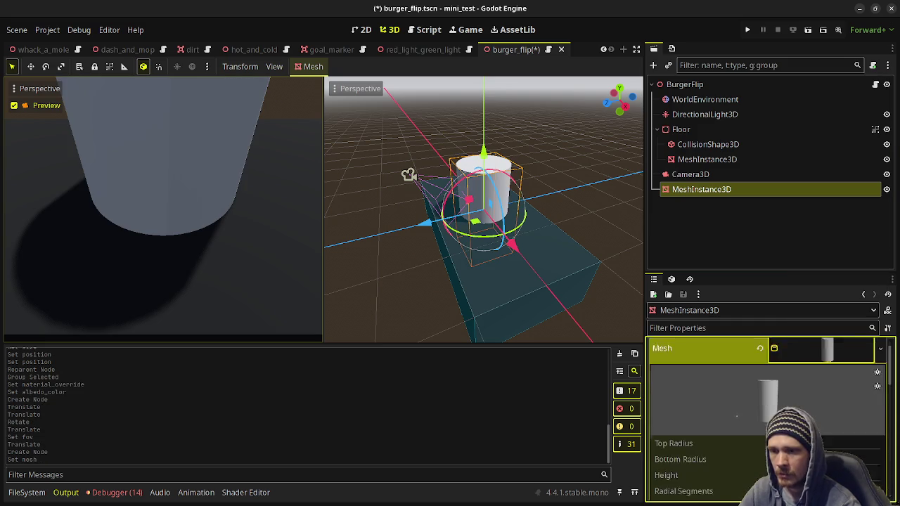
scroll(794, 395, "down", 3)
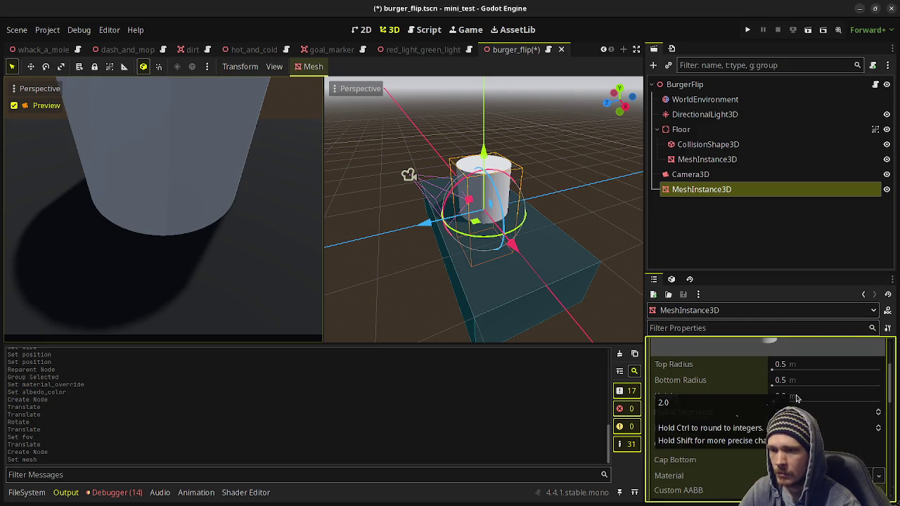
left_click(803, 396)
type("1")
key("Return")
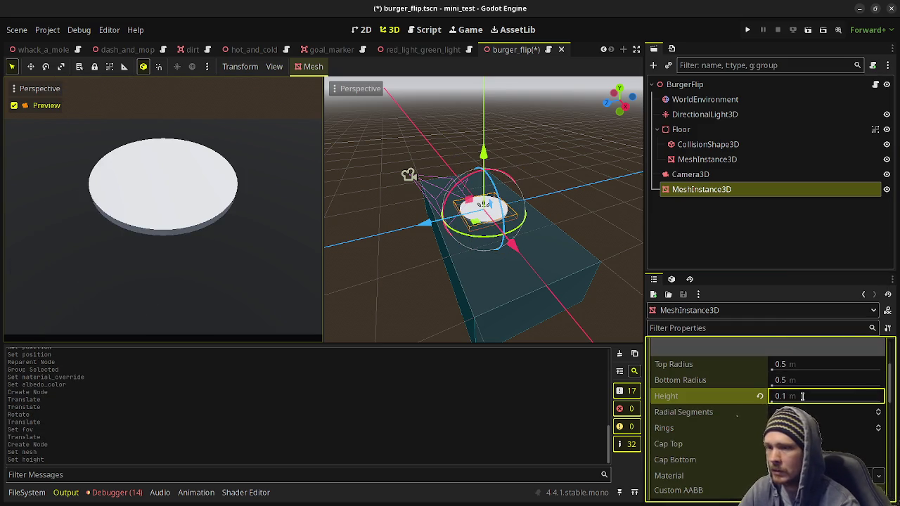
type("2")
key("Return")
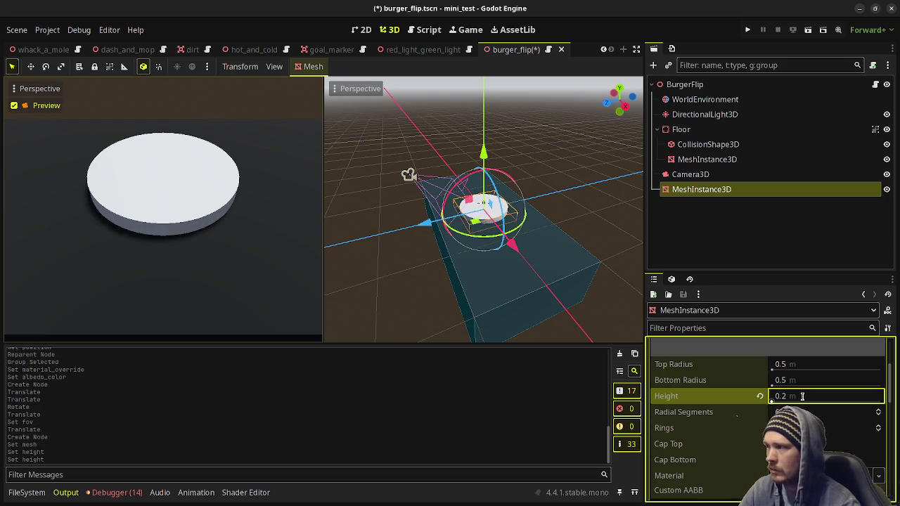
type("0.1")
key("Return")
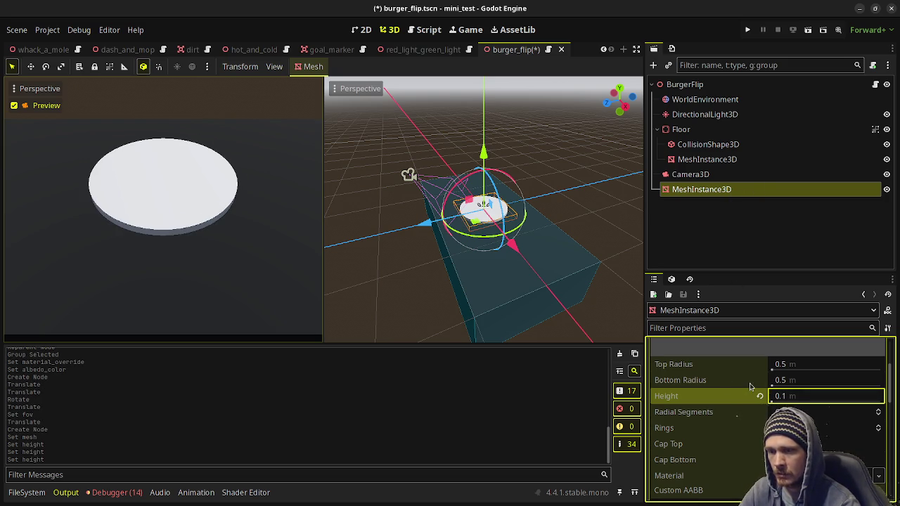
scroll(750, 387, "down", 10)
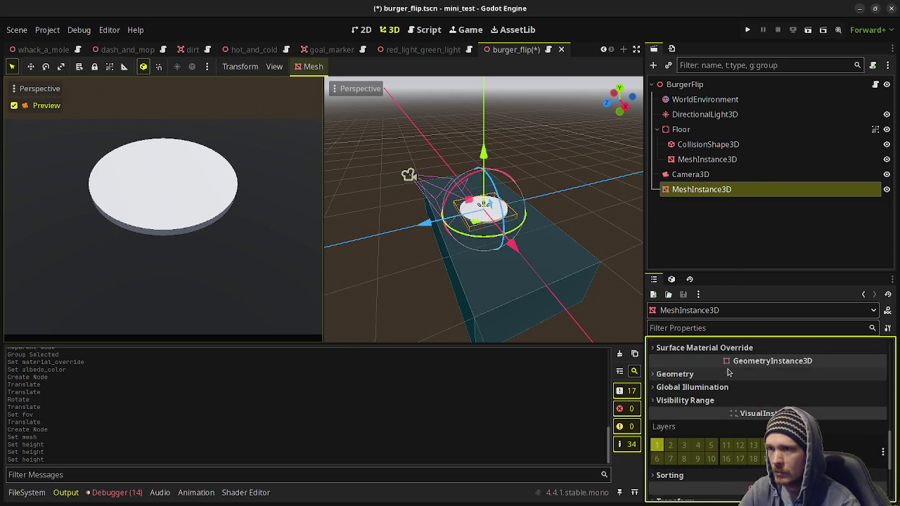
Set the Floor's position y to -0.05 so the patty rests on its surface.
left_click(696, 129)
scroll(775, 411, "down", 3)
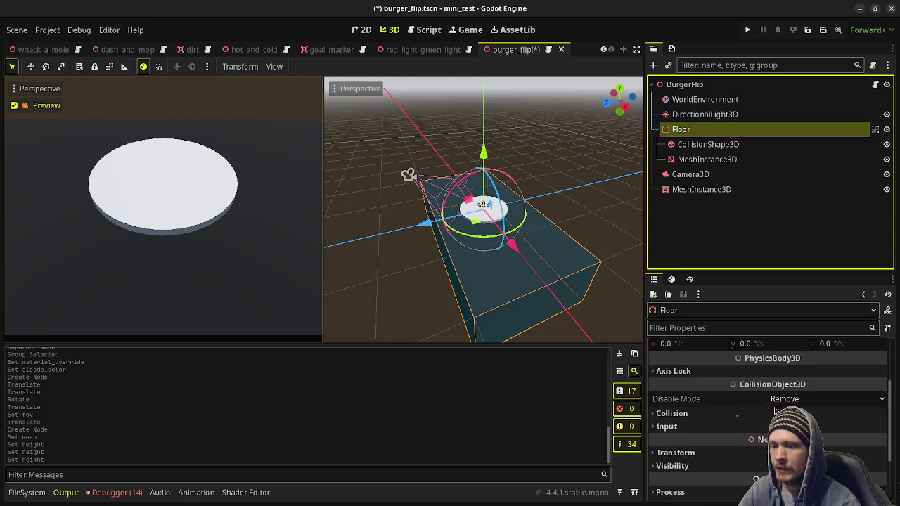
scroll(775, 411, "down", 2)
left_click(707, 380)
left_click(780, 408)
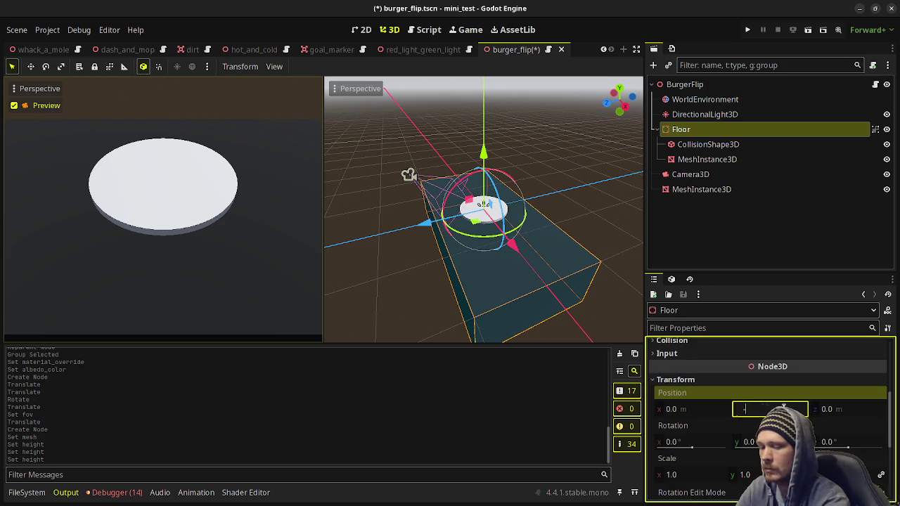
type("-0.05")
key("Return")
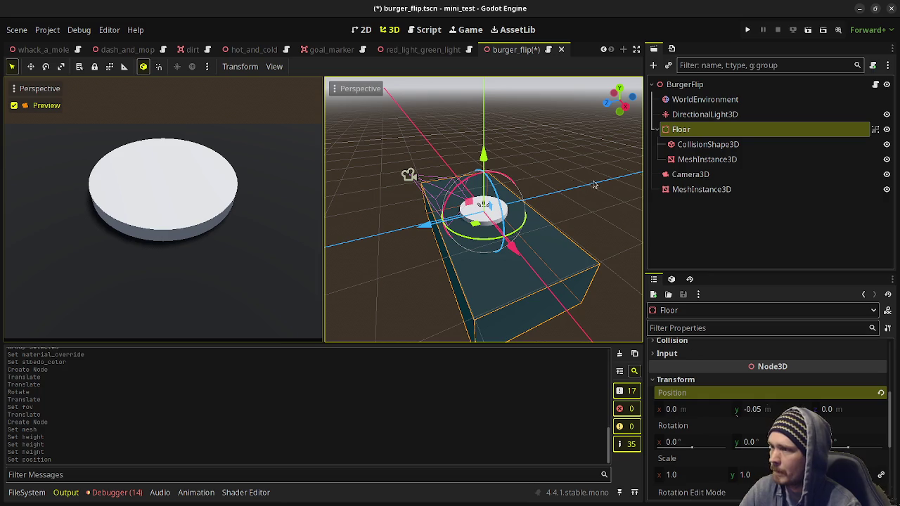
left_click(699, 191)
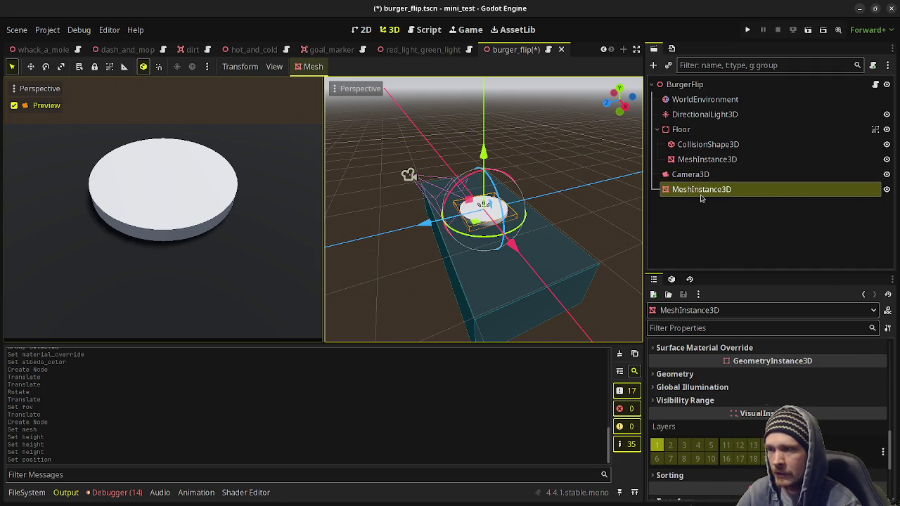
Duplicate the patty twice, spacing the copies along X in a row.
scroll(759, 365, "up", 10)
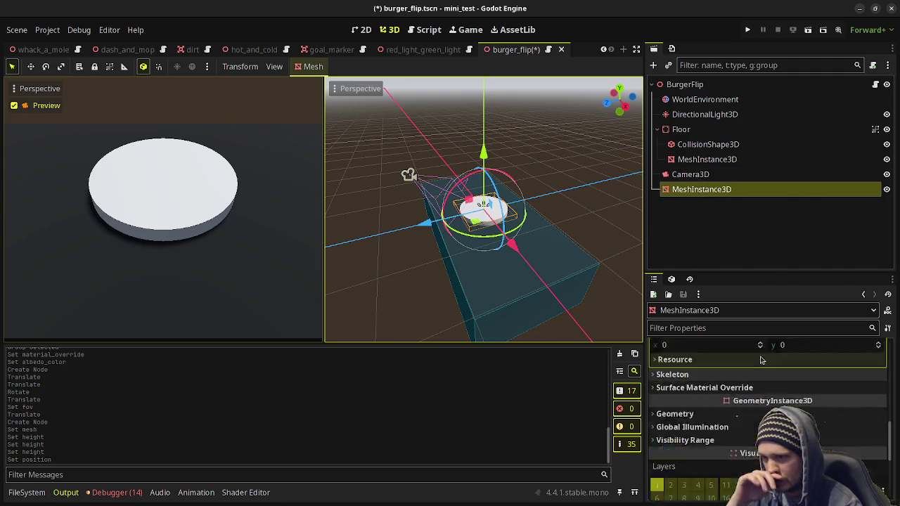
scroll(807, 364, "up", 3)
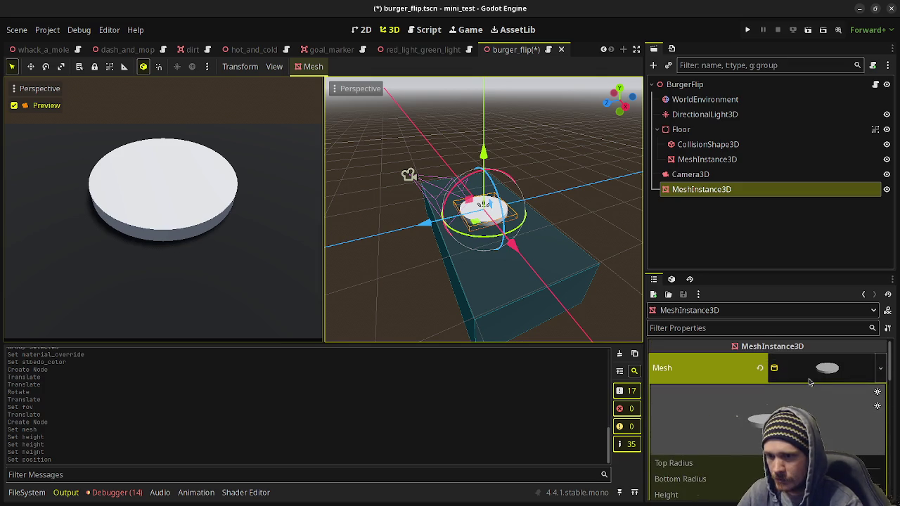
scroll(808, 380, "down", 2)
left_click(692, 174)
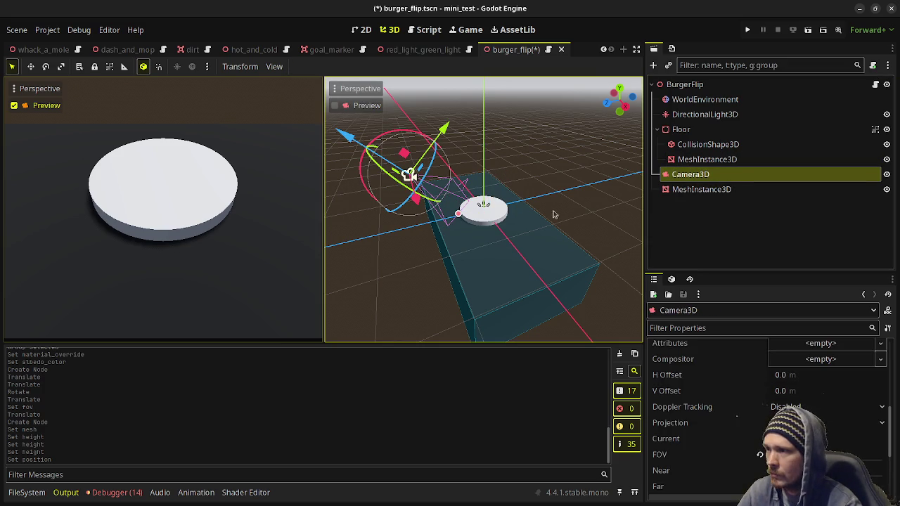
left_click(696, 189)
key("ctrl+d")
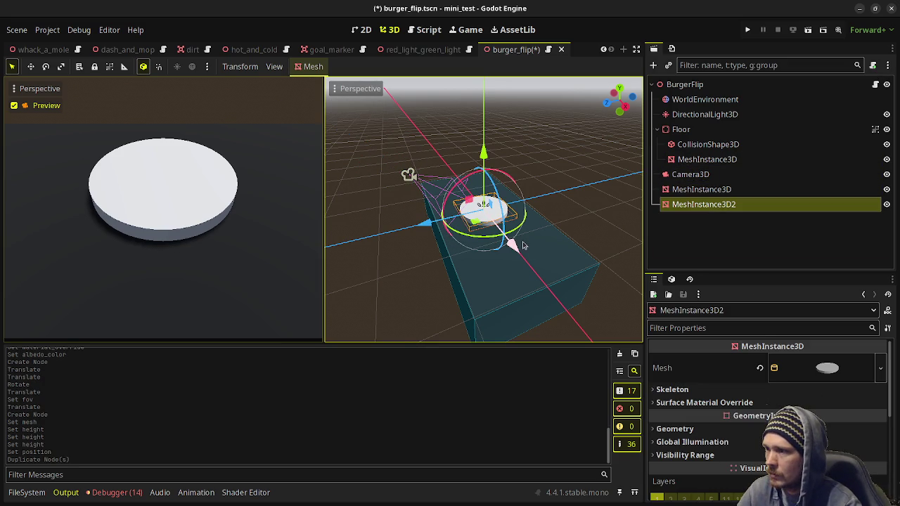
mouse_move(522, 246)
left_mouse_down()
mouse_move(498, 211)
mouse_move(534, 290)
mouse_move(553, 287)
mouse_move(565, 301)
mouse_move(543, 282)
left_mouse_up()
key("ctrl+d")
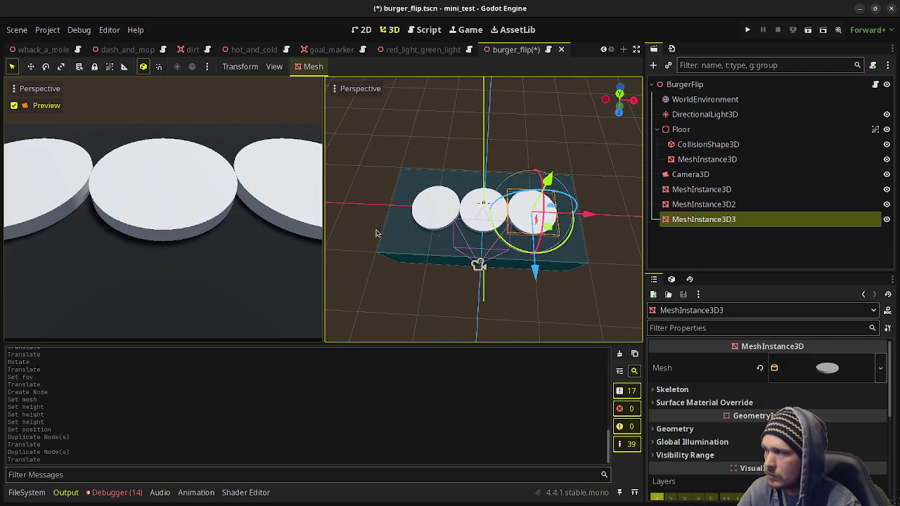
Tilt and move the camera to frame all three patties, then save the scene.
left_click(698, 175)
mouse_move(478, 262)
left_mouse_down()
mouse_move(469, 233)
mouse_move(492, 274)
mouse_move(478, 243)
left_mouse_up()
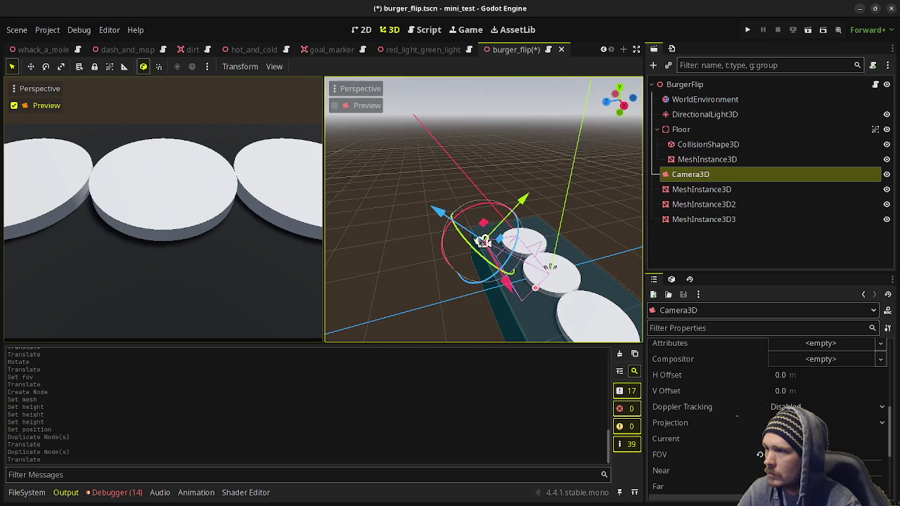
mouse_move(473, 209)
left_mouse_down()
mouse_move(483, 211)
mouse_move(469, 223)
left_mouse_up()
left_click_drag(517, 190, 551, 181)
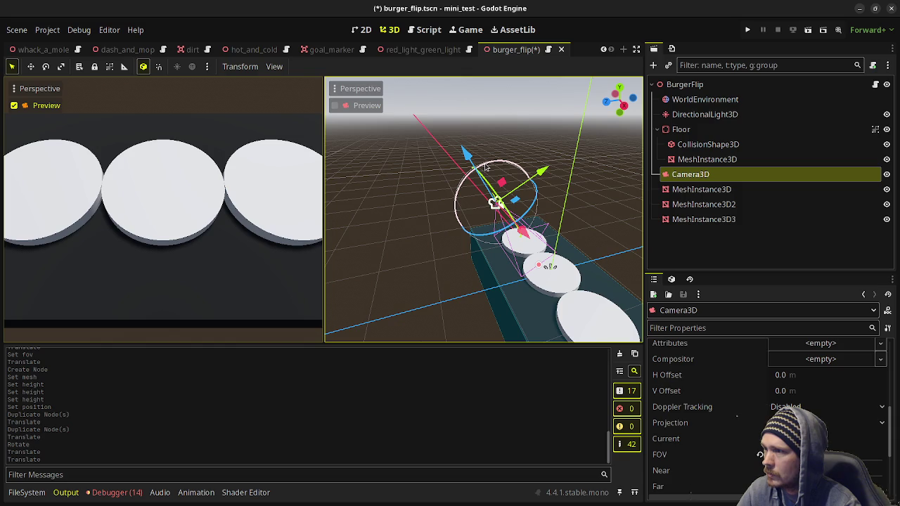
left_click_drag(485, 167, 495, 197)
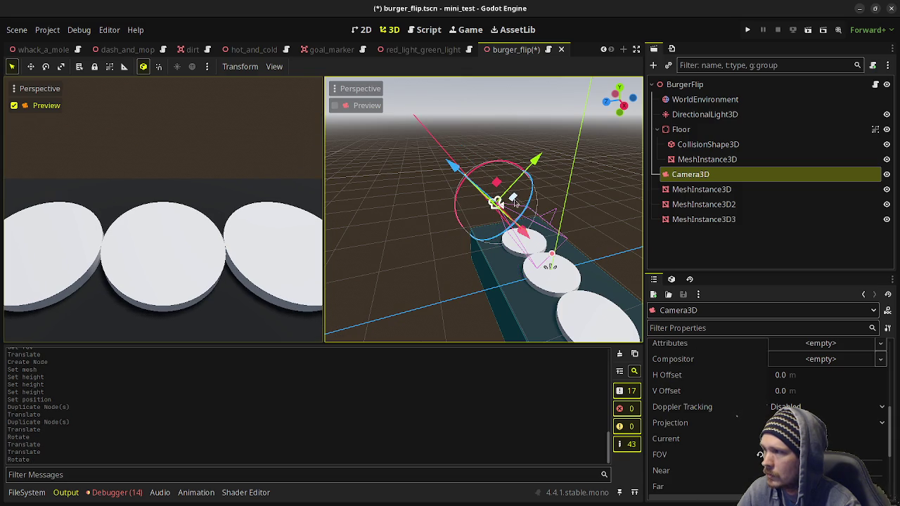
mouse_move(534, 163)
left_mouse_down()
mouse_move(520, 176)
mouse_move(383, 171)
left_mouse_up()
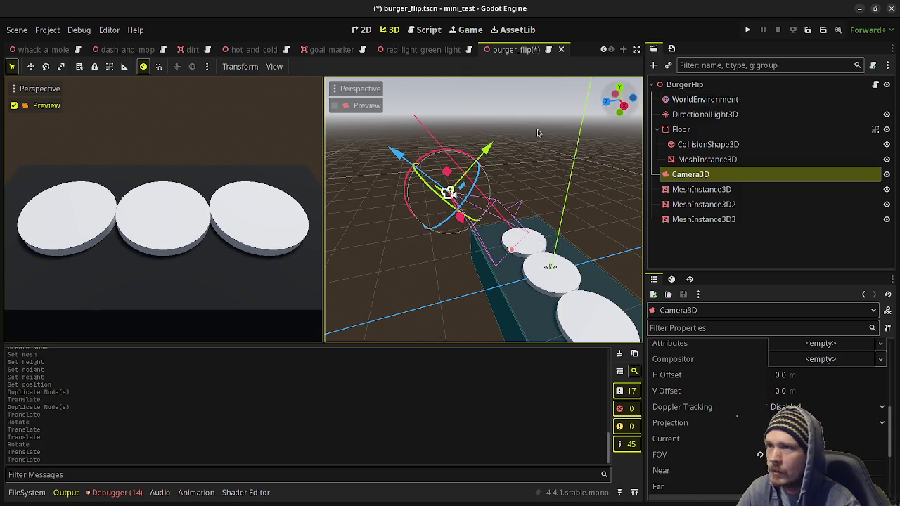
key("ctrl+s")
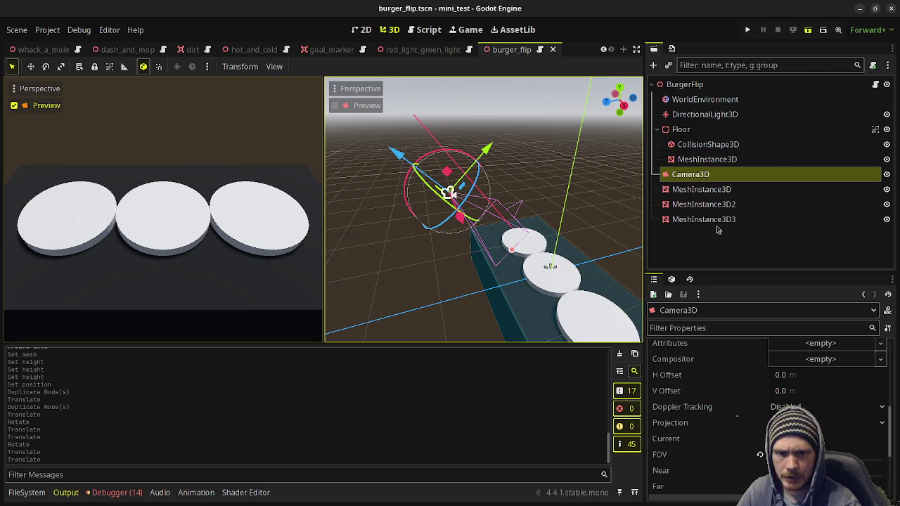
Run burger_flip with F6, view the three patties on the dark floor, then close the window.
key("F6")
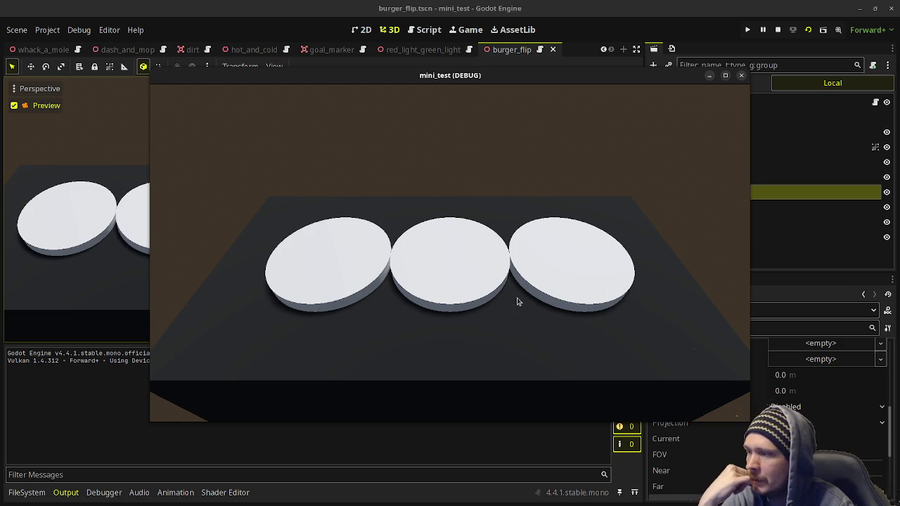
left_click(778, 30)
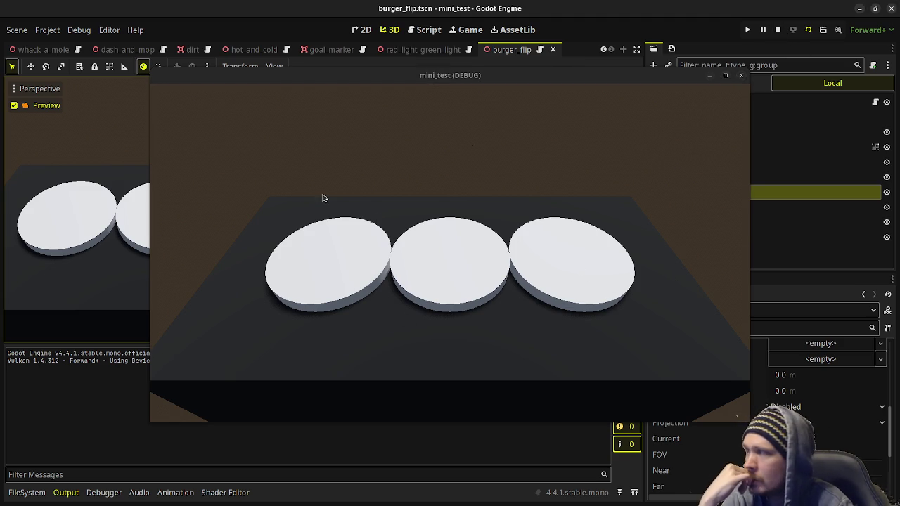